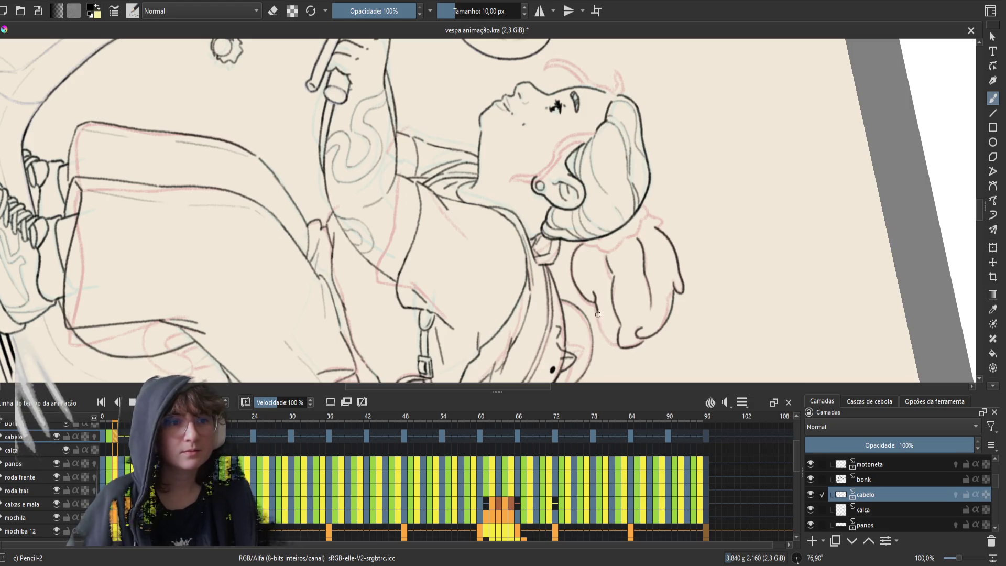
# - Ink the lower hair outline toward the curl, save, and add a small ink touch
pyautogui.moveTo(597, 311); pyautogui.dragTo(618, 345)
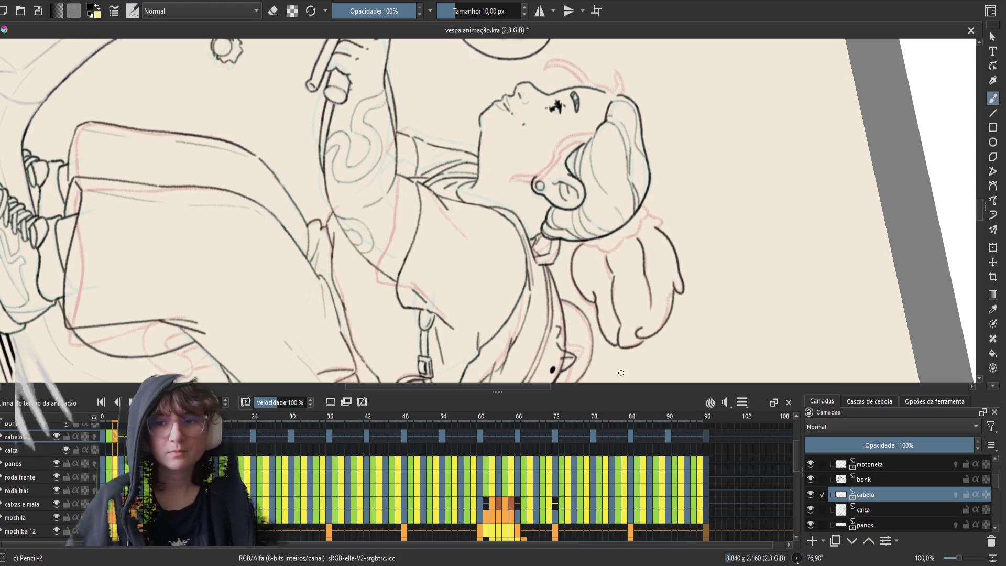
pyautogui.hotkey('ctrl', 's')
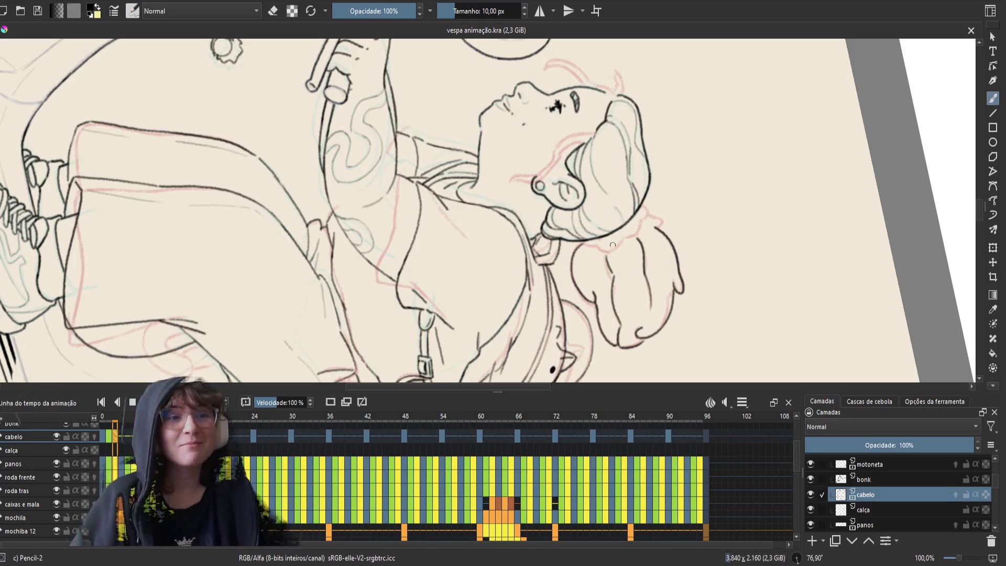
pyautogui.moveTo(614, 276); pyautogui.dragTo(610, 270)
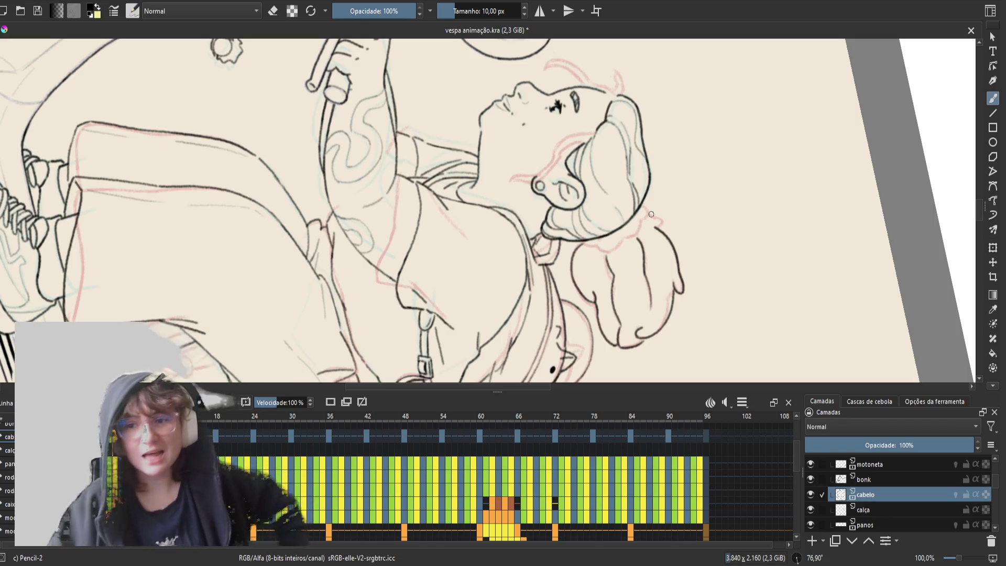
# - Flip back and forth between neighbouring frames to compare the hair
pyautogui.press('.')
pyautogui.press(',')
pyautogui.press('.')
pyautogui.press(',')
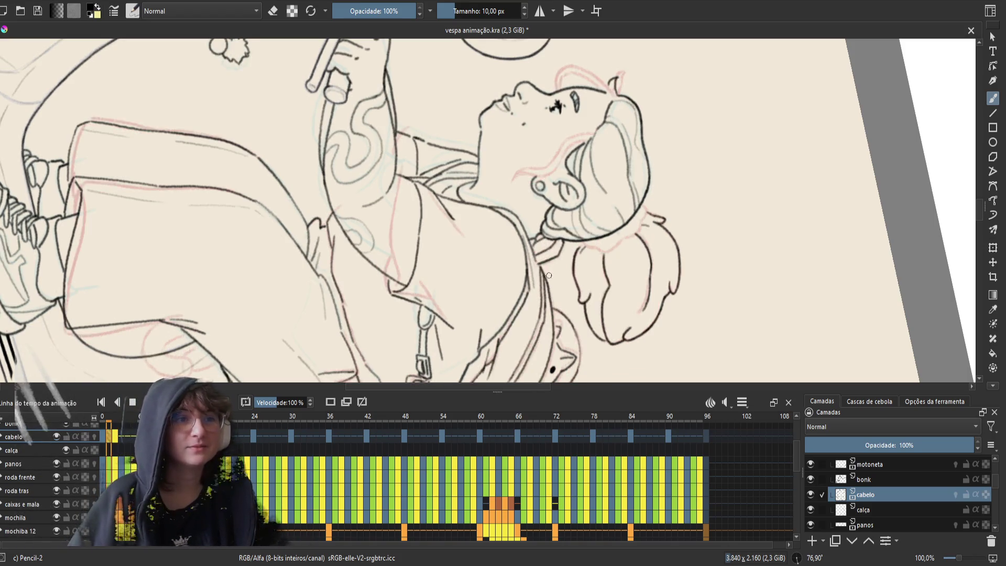
pyautogui.press('.')
pyautogui.press(',')
pyautogui.press('.')
pyautogui.press(',')
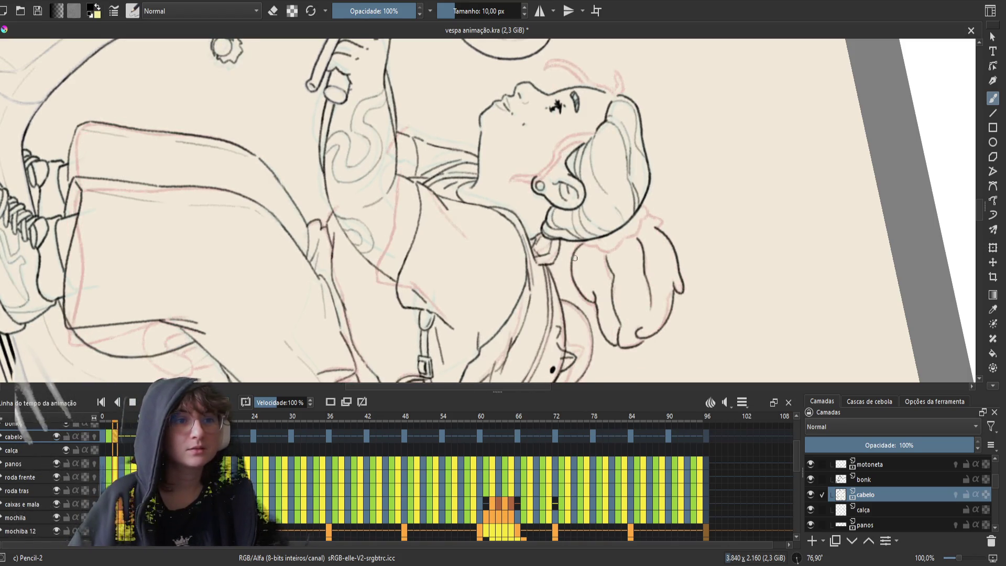
pyautogui.press('.')
pyautogui.press(',')
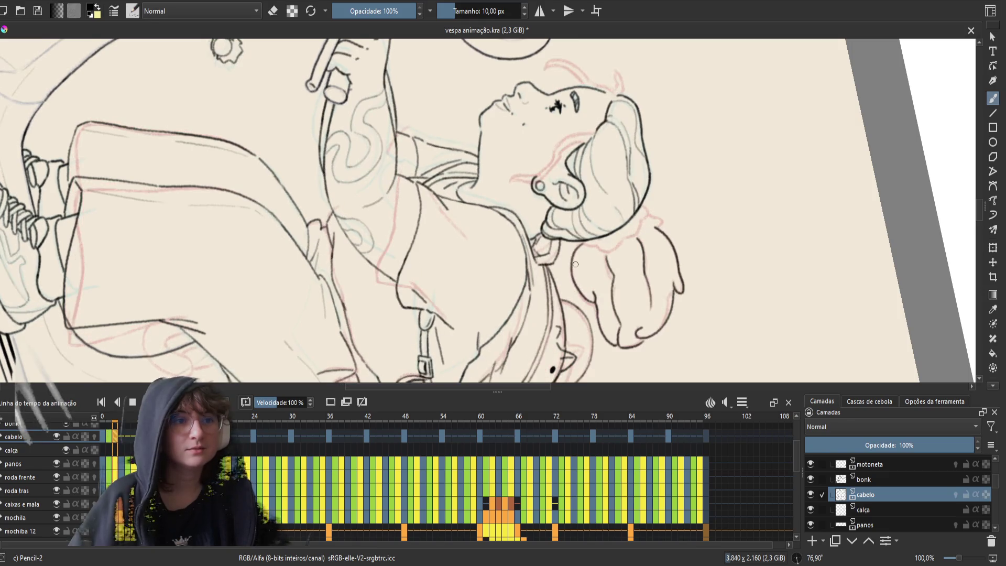
pyautogui.press(',')
pyautogui.press('.')
pyautogui.press('.')
pyautogui.press(',')
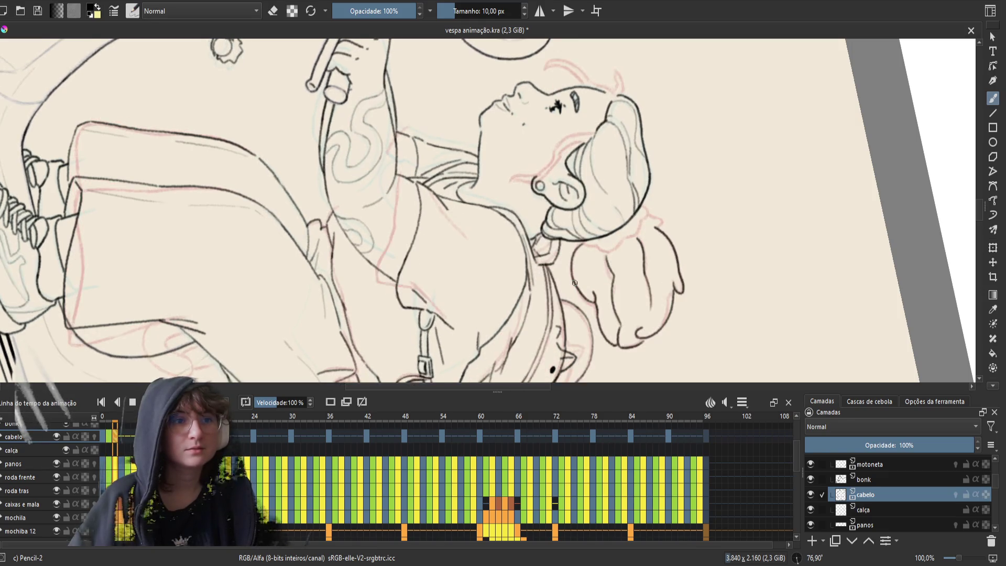
pyautogui.press('.')
pyautogui.press(',')
# - Alternate eraser and pencil on the hair while checking adjacent frames, ending back on frame 0
pyautogui.press('e')
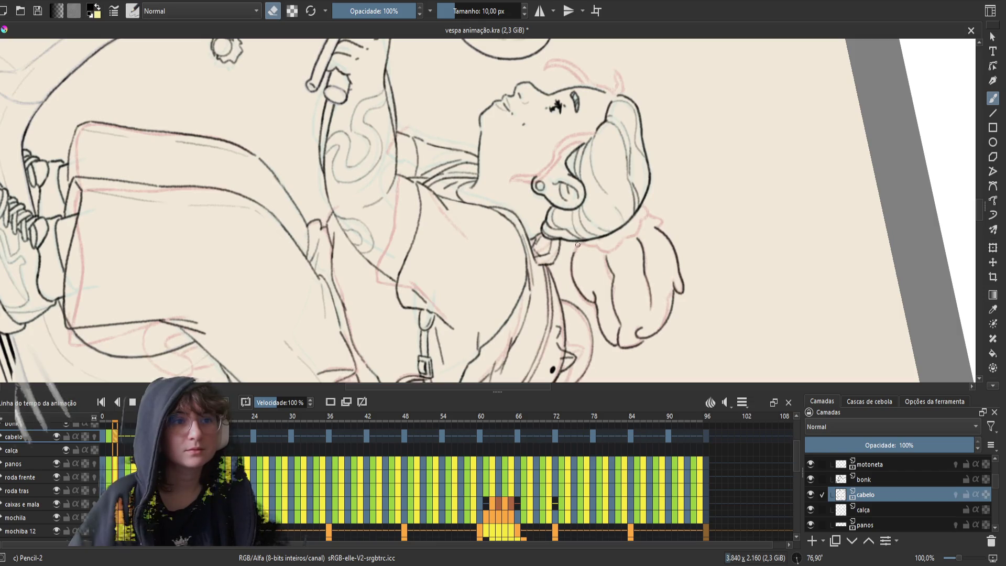
pyautogui.press('e')
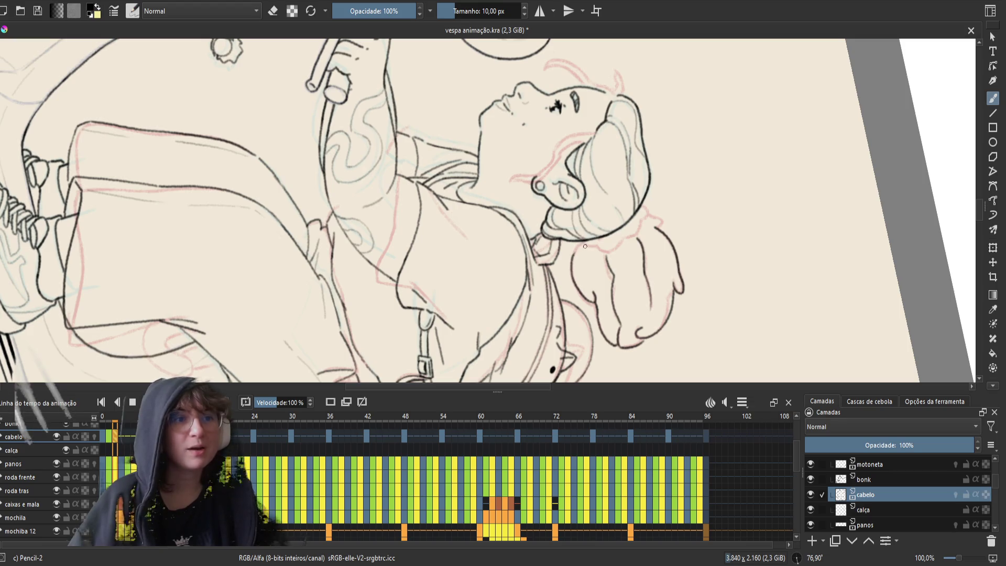
pyautogui.press('.')
pyautogui.press(',')
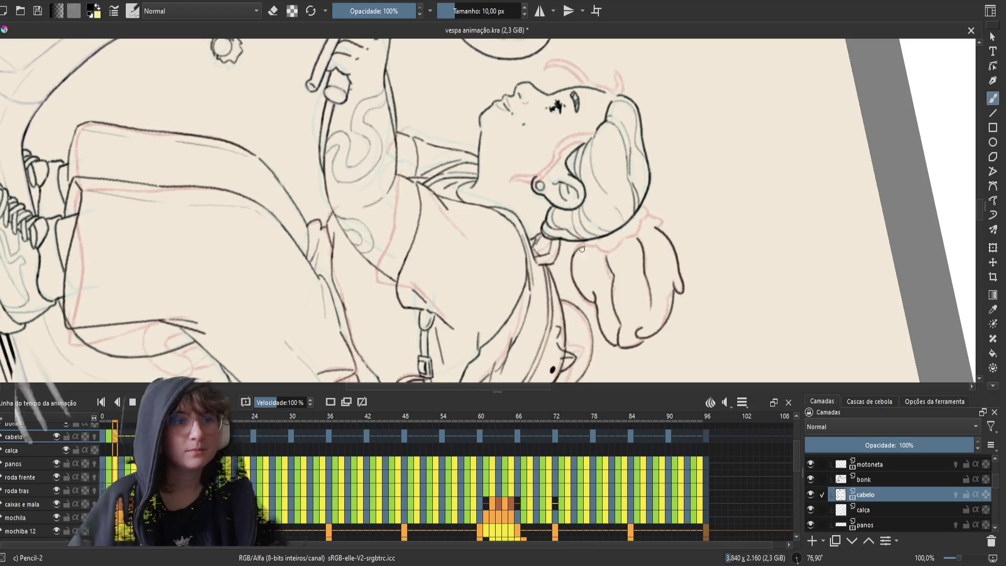
pyautogui.press('e')
pyautogui.press('e')
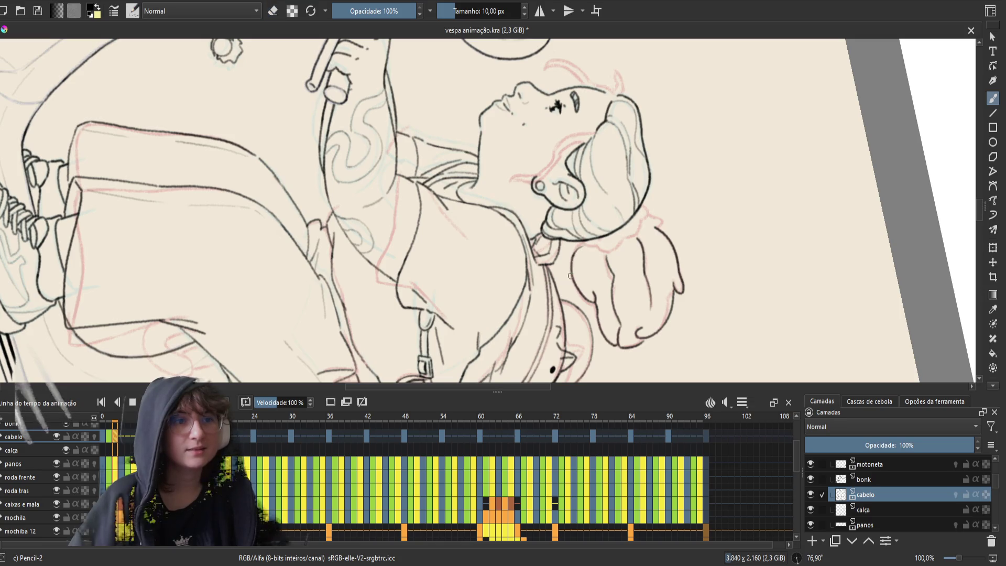
pyautogui.press(',')
pyautogui.press('.')
pyautogui.press(',')
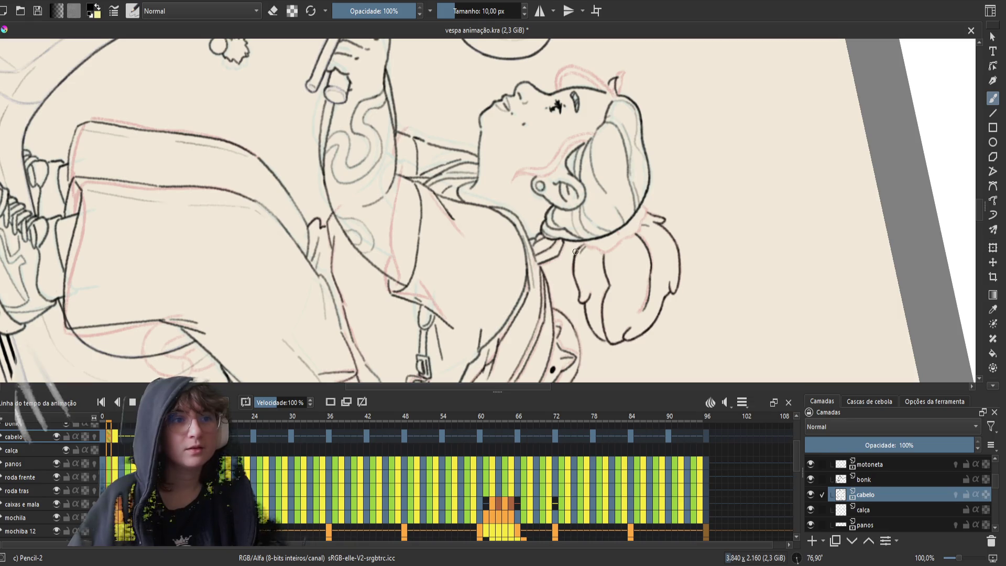
pyautogui.press('.')
pyautogui.press('e')
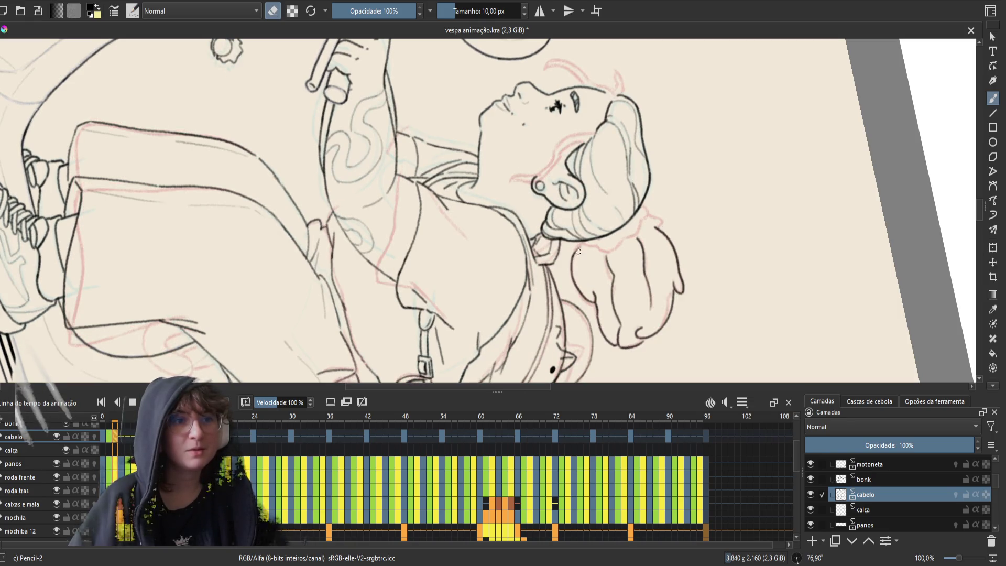
pyautogui.press('e')
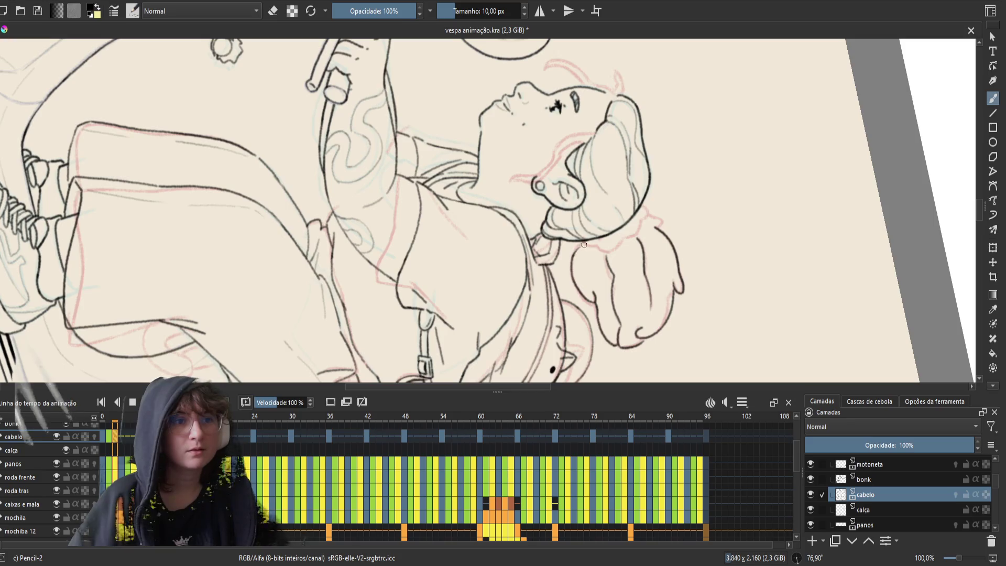
pyautogui.press('.')
pyautogui.press(',')
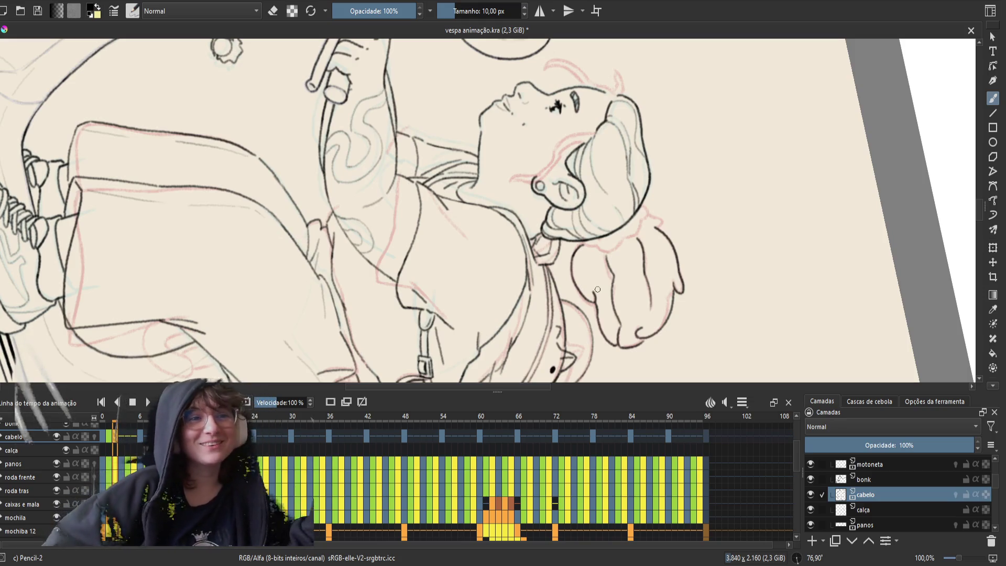
# - Toggle the eraser briefly and save the animation file
pyautogui.press('e')
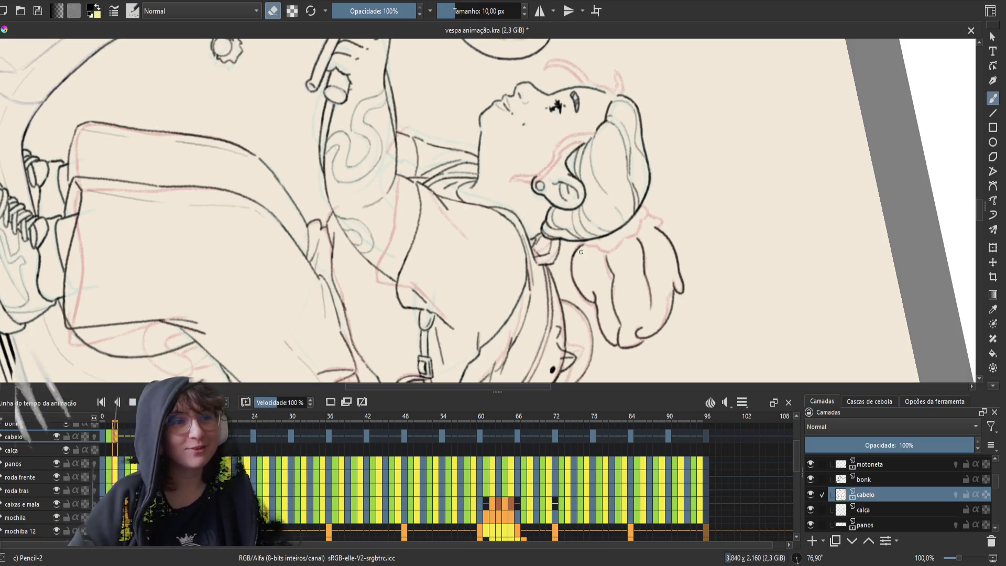
pyautogui.press('e')
pyautogui.hotkey('ctrl', 's')
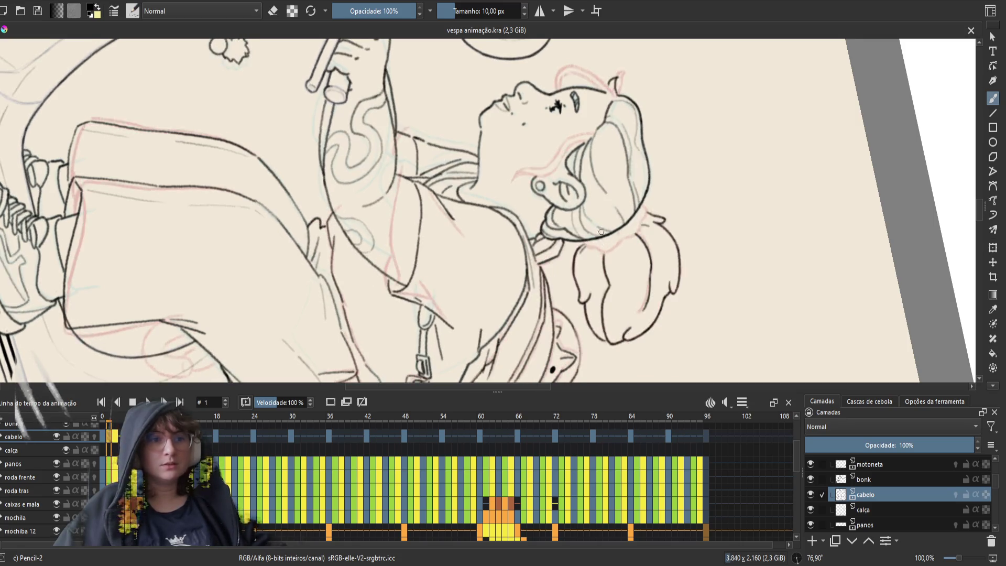
# - Ink and erase frame 2's hair, compare frames, mirror the canvas view, and save
pyautogui.click(651, 214)
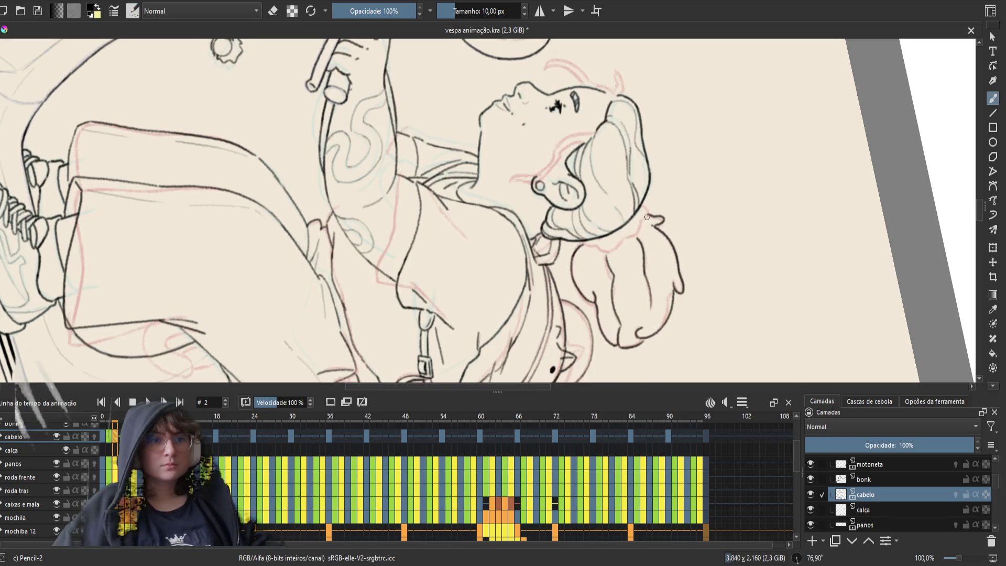
pyautogui.press('e')
pyautogui.press('e')
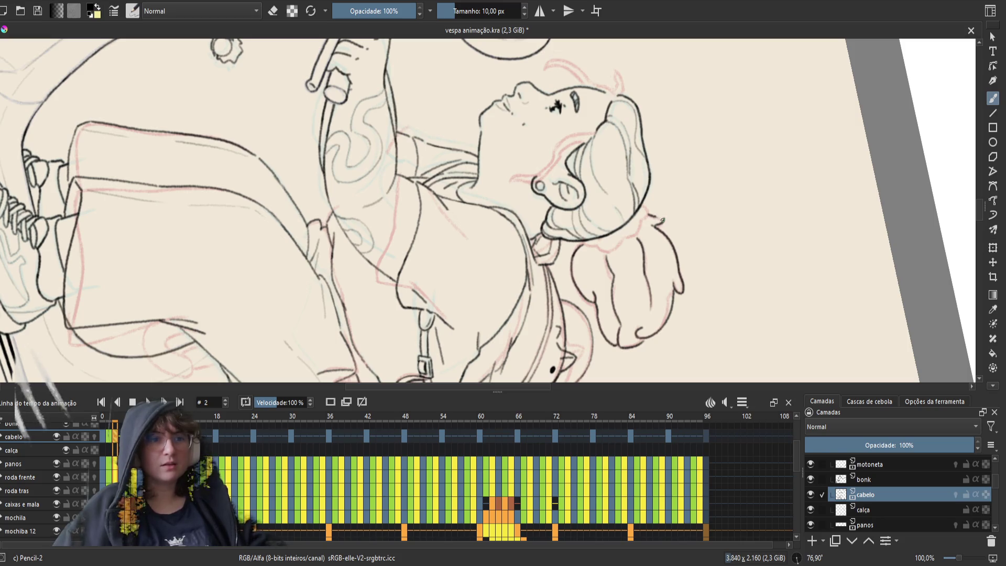
pyautogui.press('.')
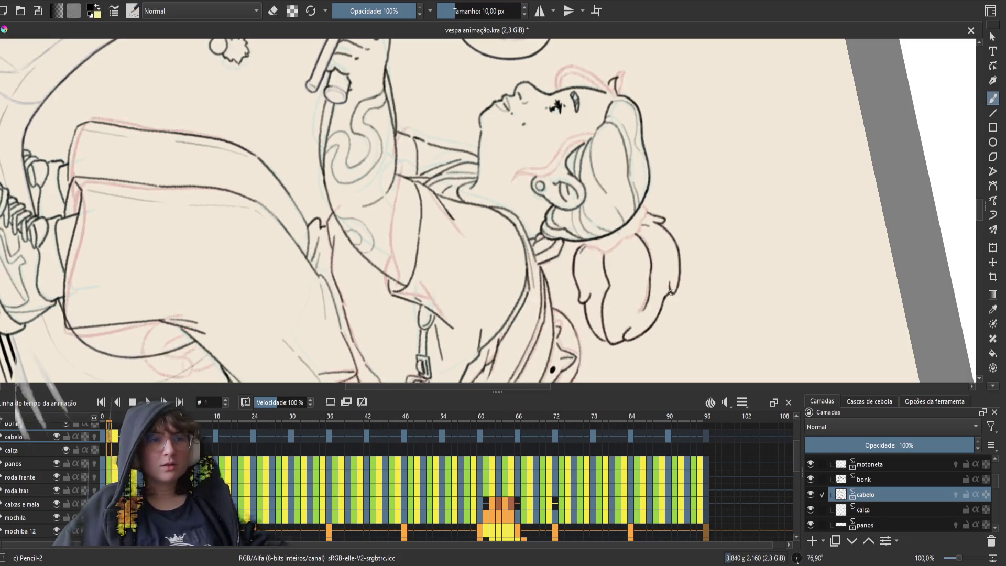
pyautogui.press(',')
pyautogui.press('m')
pyautogui.hotkey('ctrl', 's')
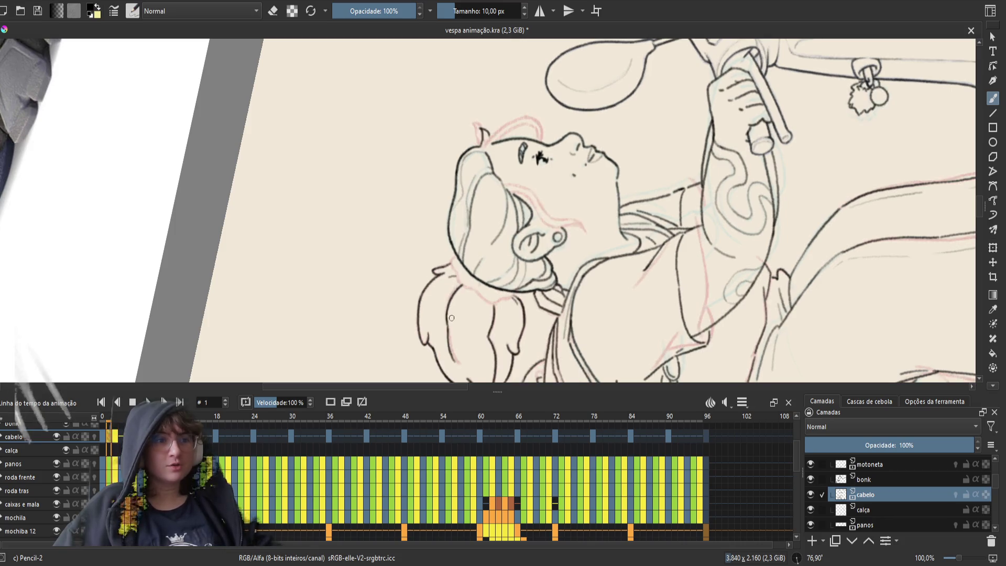
# - Compare frame 2's hair against frame 1, save, and pan toward the character's hair and body
pyautogui.press('e')
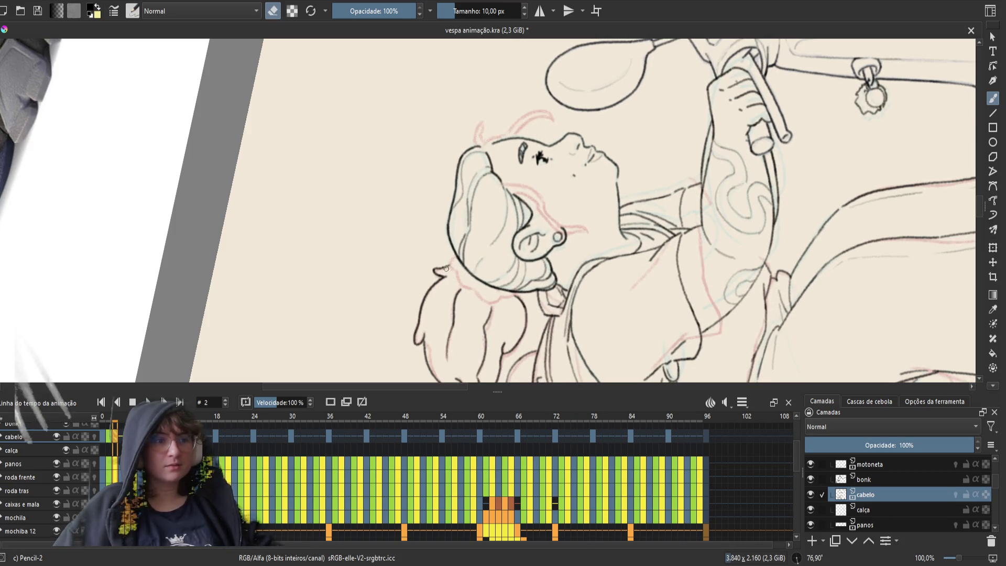
pyautogui.press('e')
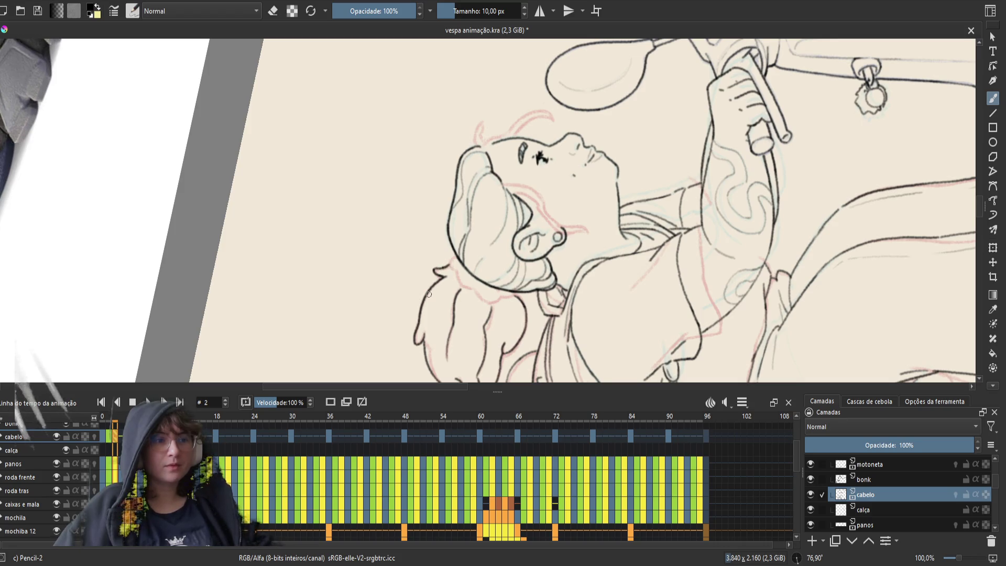
pyautogui.press('Left')
pyautogui.press('Right')
pyautogui.press('Left')
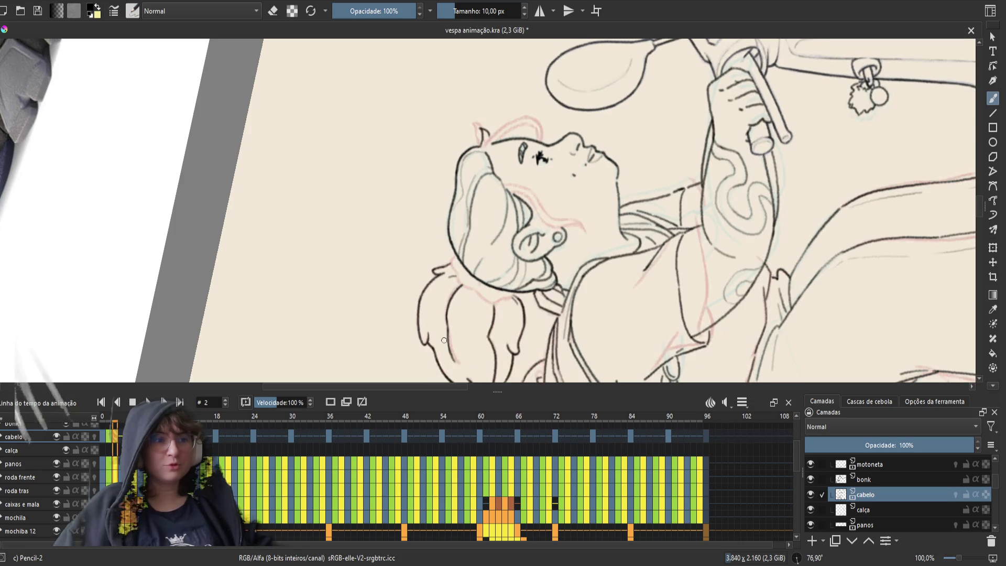
pyautogui.press('Right')
pyautogui.hotkey('ctrl', 's')
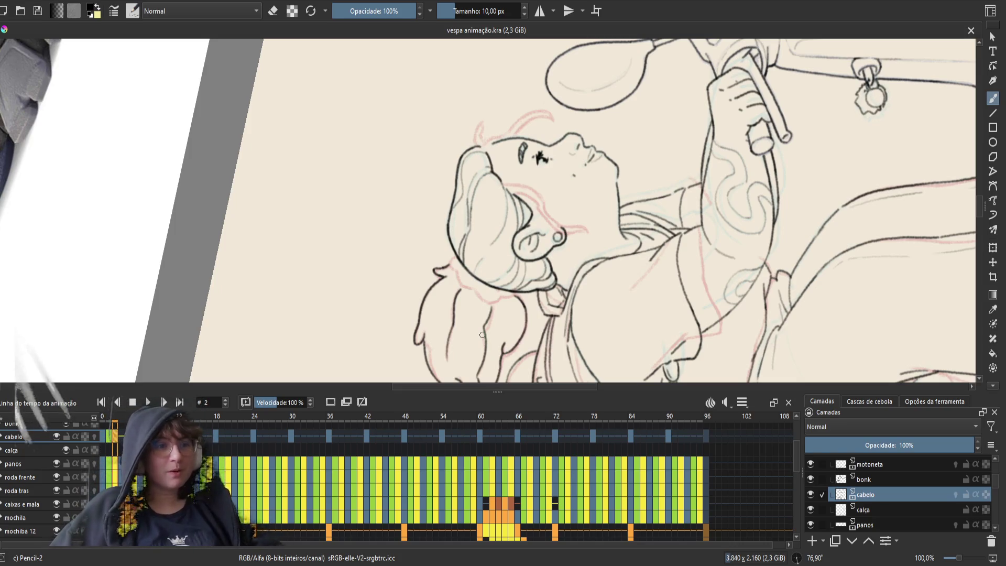
pyautogui.moveTo(482, 334); pyautogui.dragTo(600, 265)
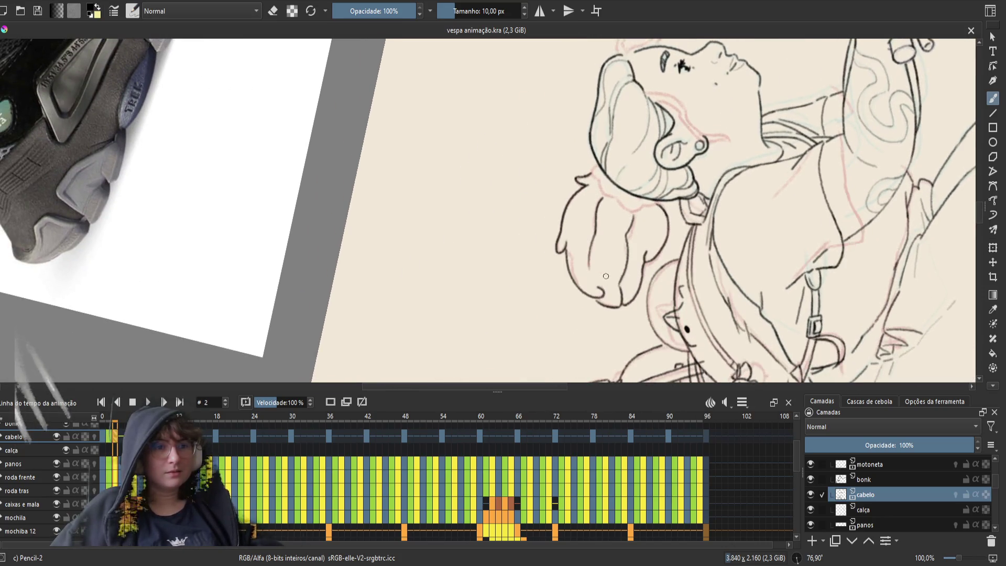
# - Erase a stray line in the hair and return to the pencil
pyautogui.press('e')
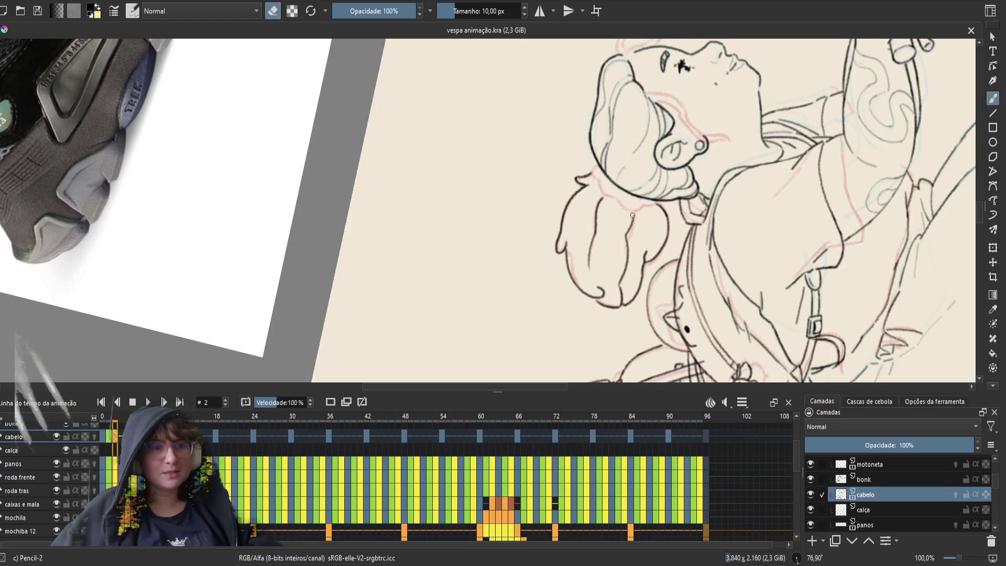
pyautogui.moveTo(633, 215); pyautogui.dragTo(660, 311)
pyautogui.press('e')
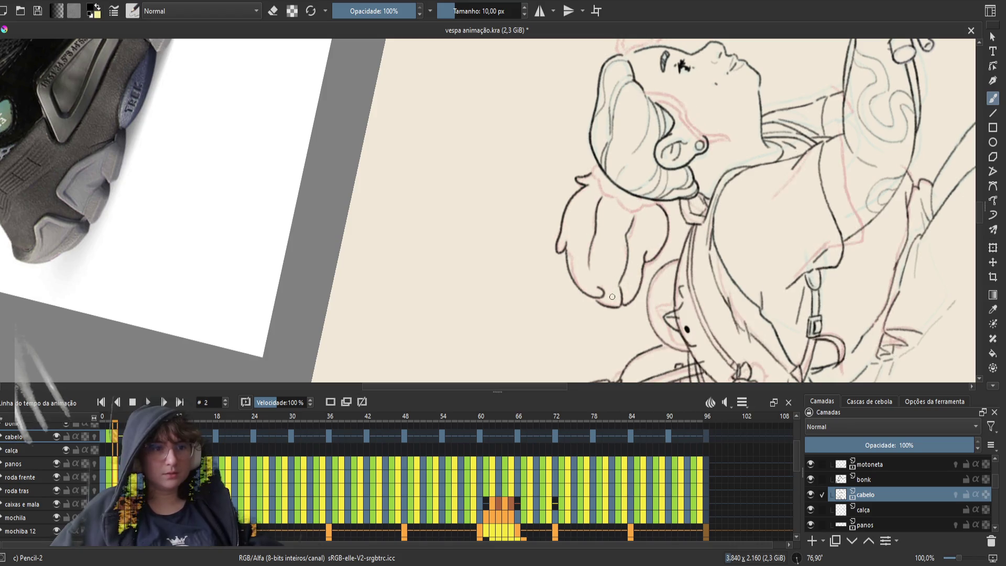
# - Move to frame 3 on the cabelo row, preview frame 4, then advance to frame 5
pyautogui.click(122, 437)
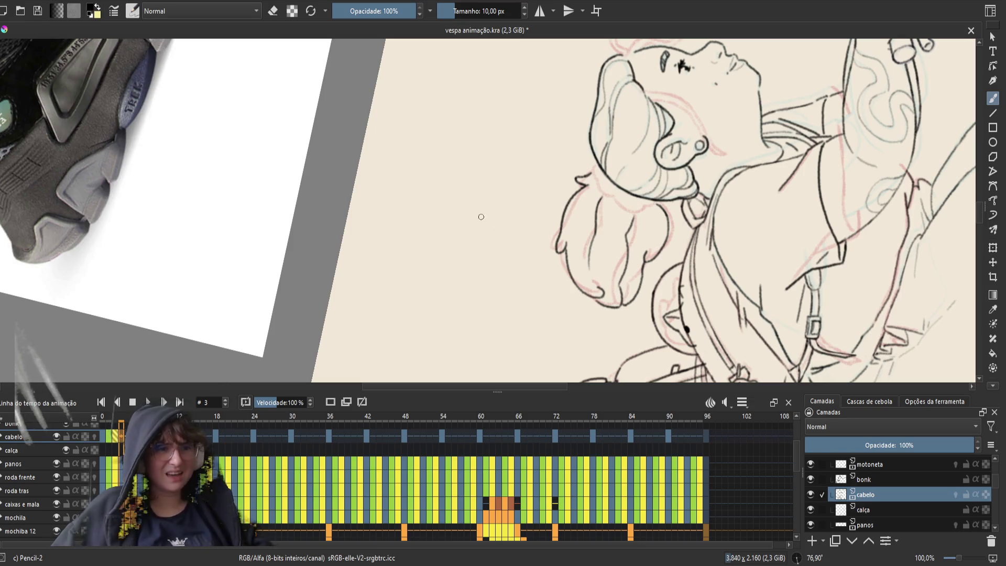
pyautogui.hscroll(3, 520, 262)
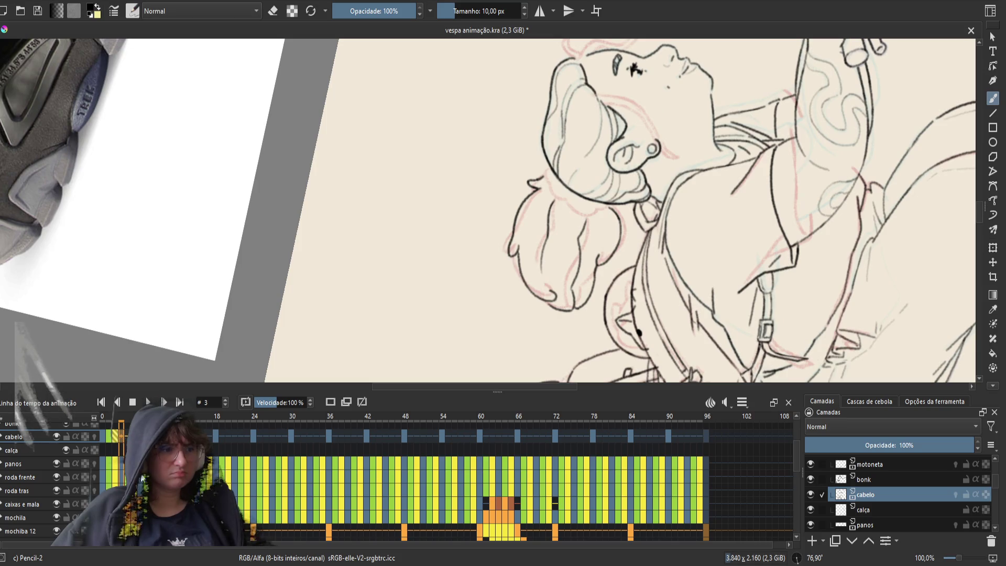
pyautogui.click(124, 437)
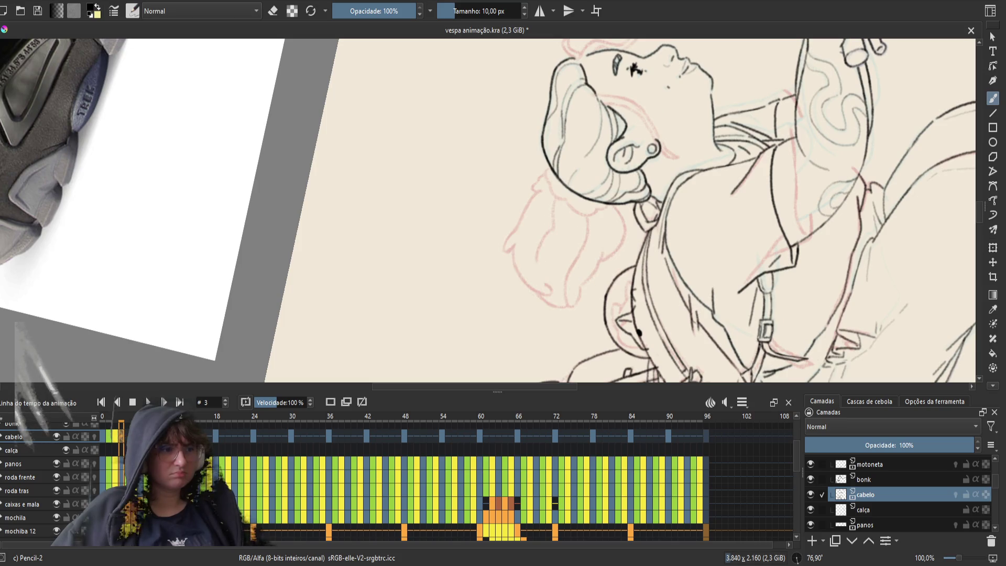
pyautogui.click(121, 435)
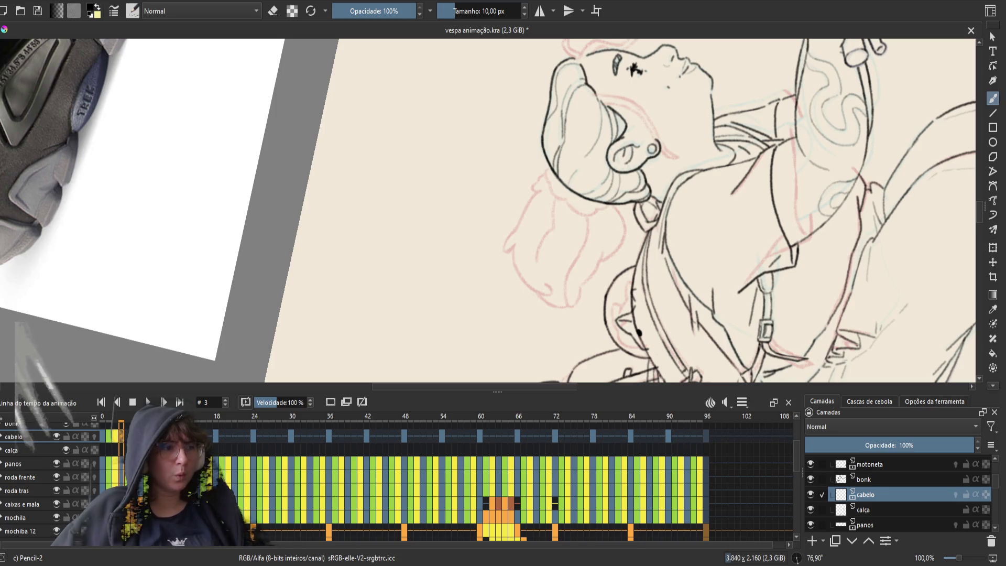
pyautogui.click(124, 437)
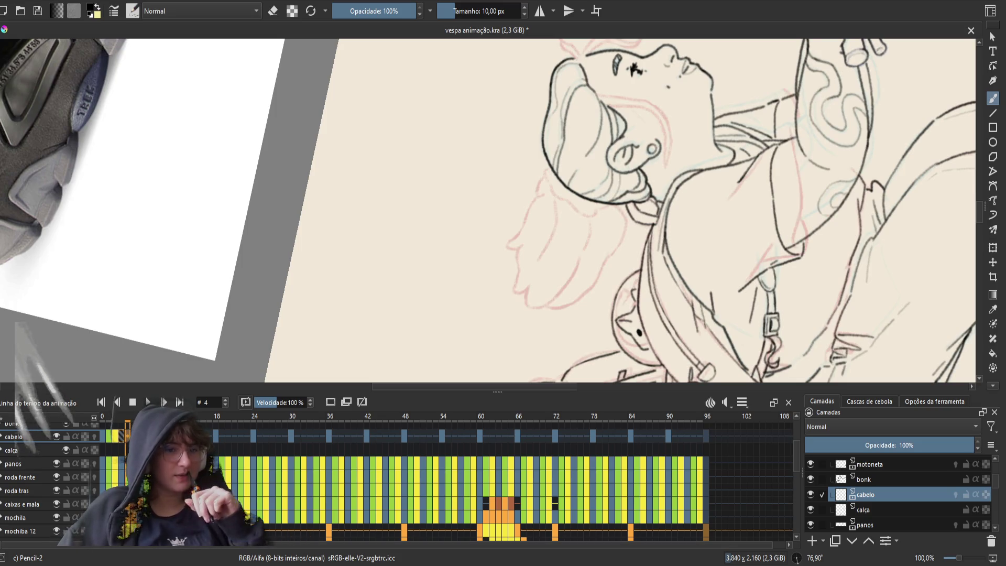
pyautogui.press('Right')
pyautogui.scroll(5, 398, 476)
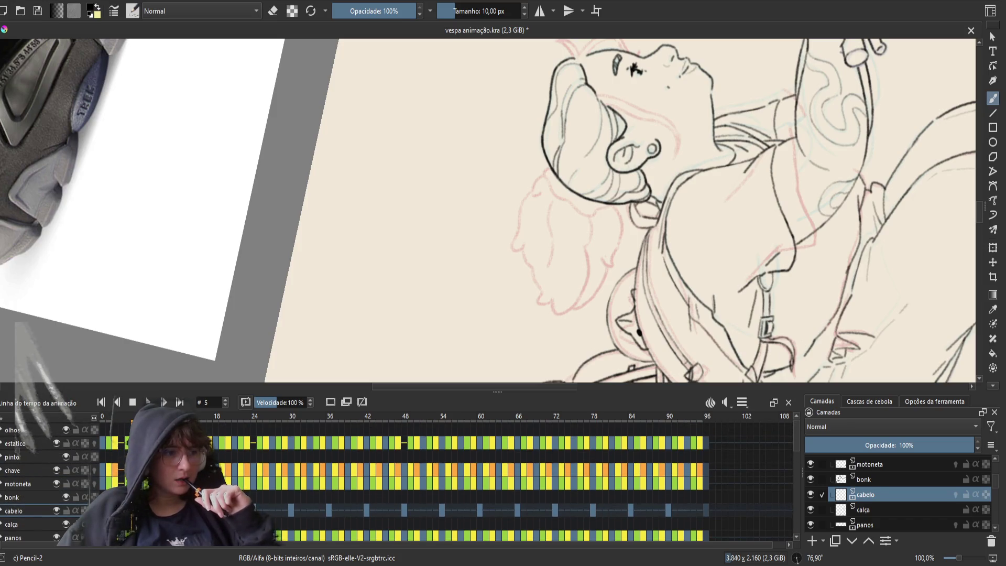
# - Compare the hair sketches on frames 2, 4 and 5 of the cabelo row, ending on frame 3
pyautogui.scroll(-3, 605, 460)
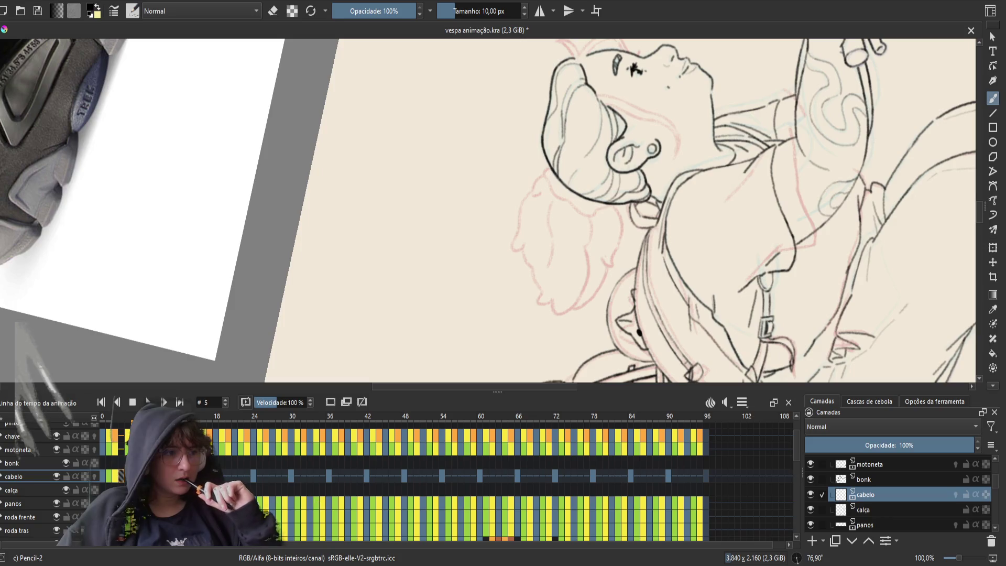
pyautogui.click(115, 425)
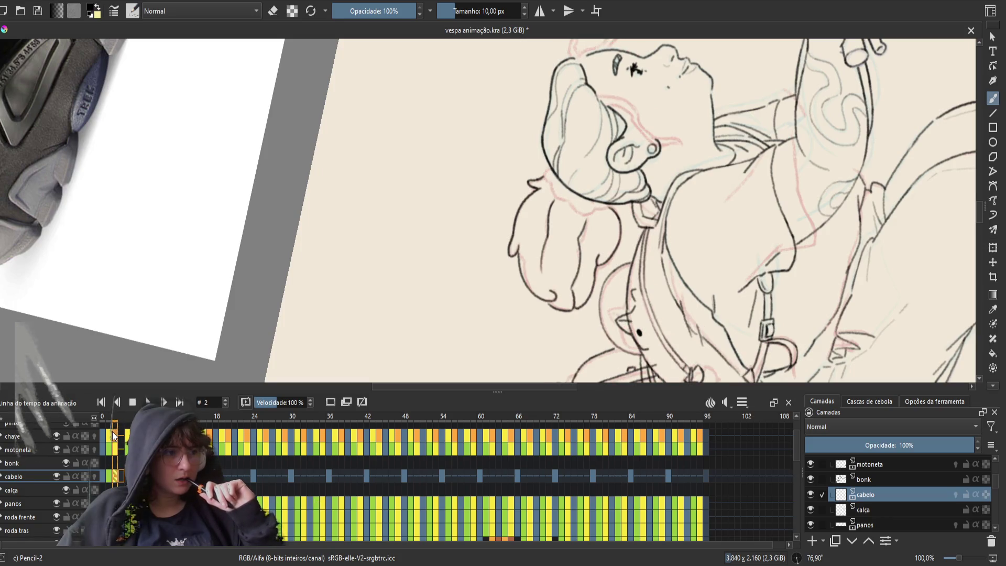
pyautogui.click(112, 432)
pyautogui.click(116, 432)
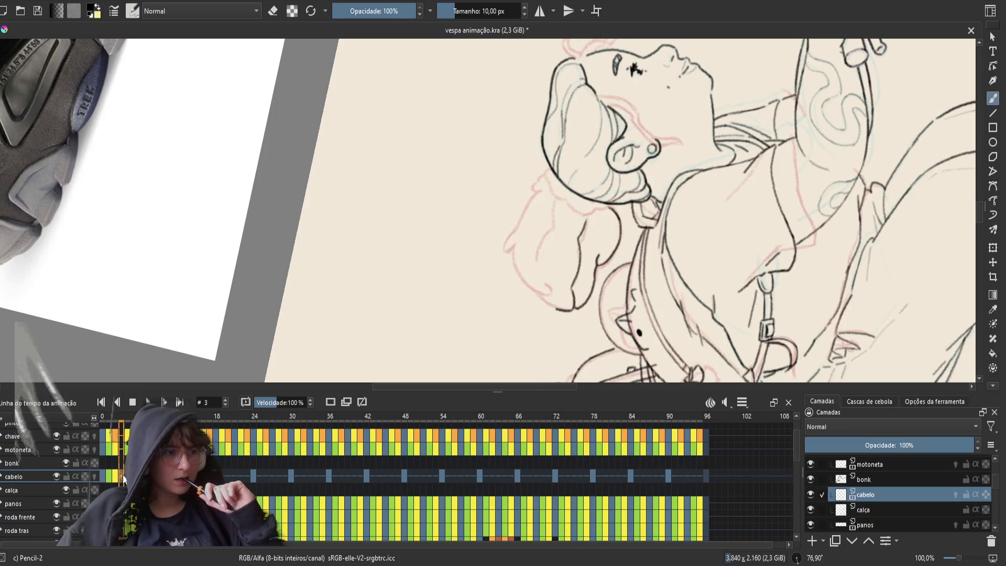
pyautogui.click(127, 432)
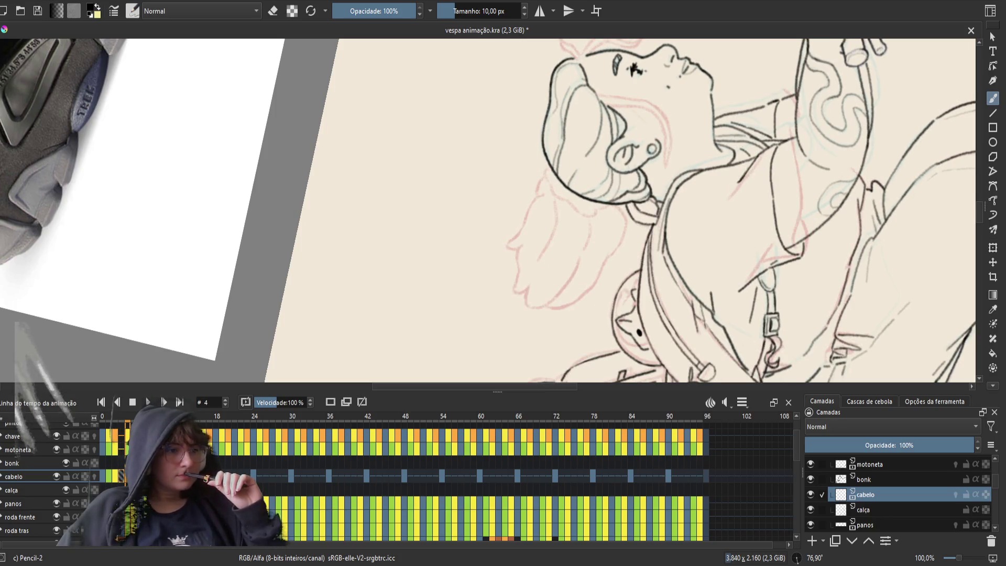
pyautogui.click(134, 476)
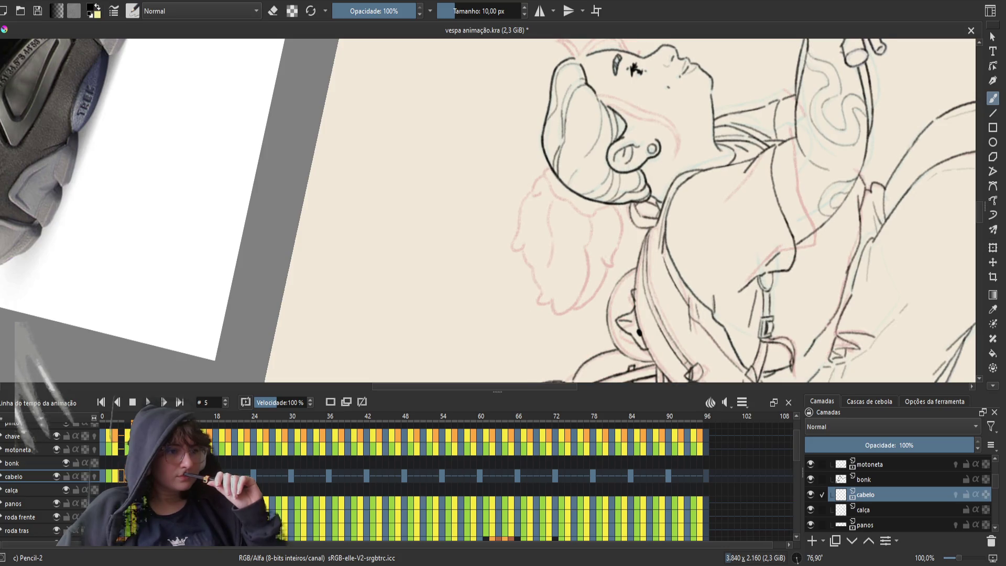
pyautogui.press('Left')
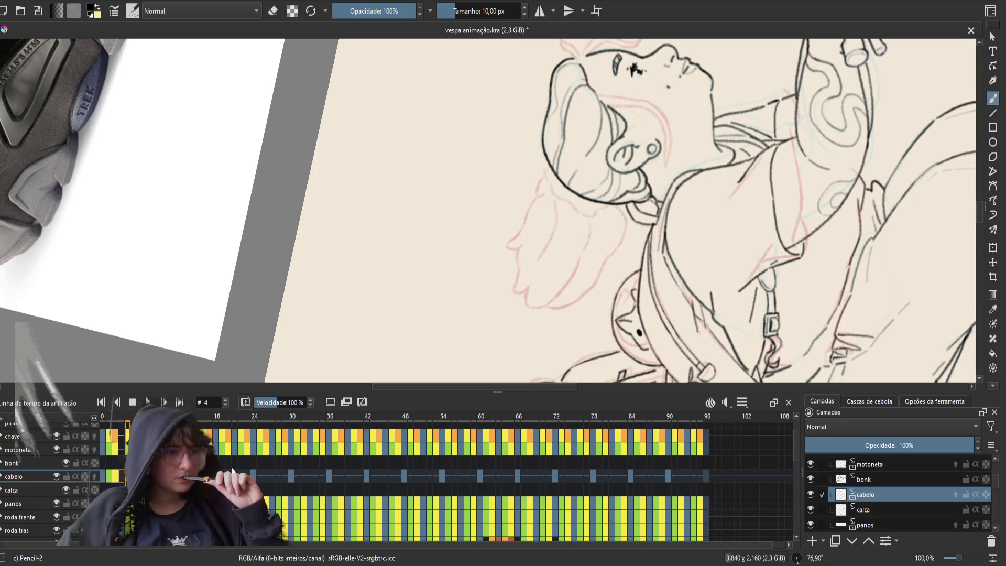
pyautogui.press('.')
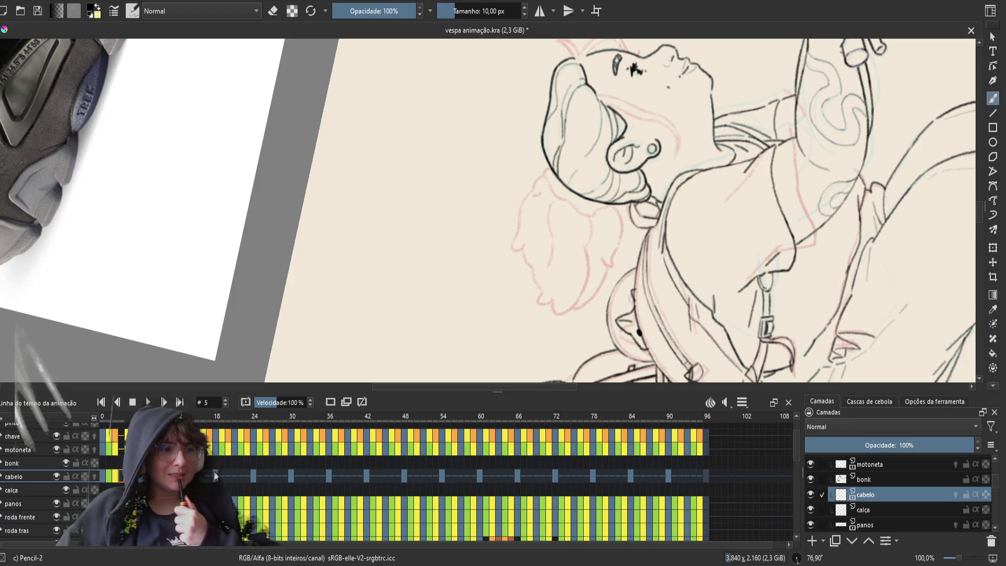
pyautogui.click(120, 476)
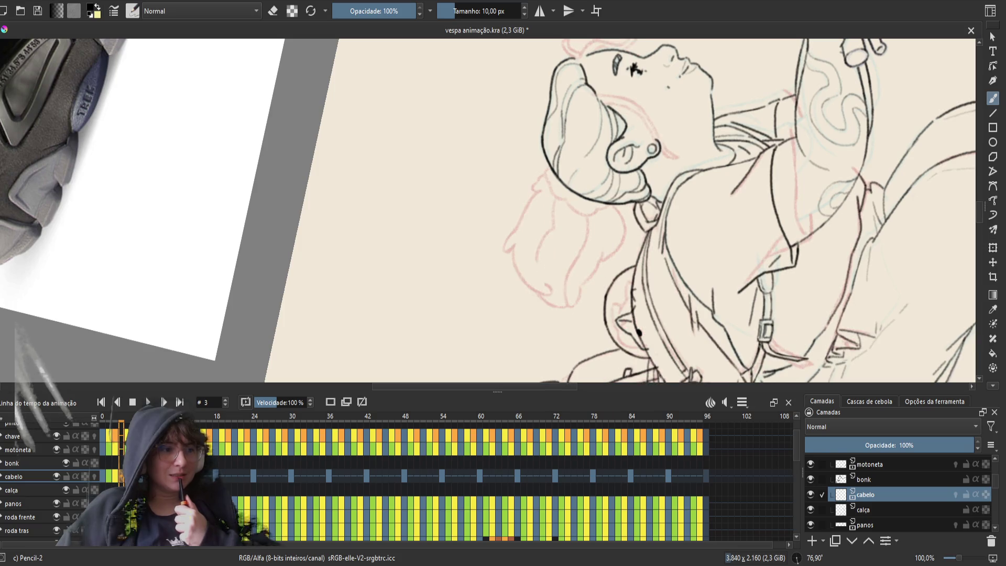
# - Preview neighbouring frames, then pan frame 3's head and hair toward the view centre
pyautogui.click(107, 475)
pyautogui.click(119, 475)
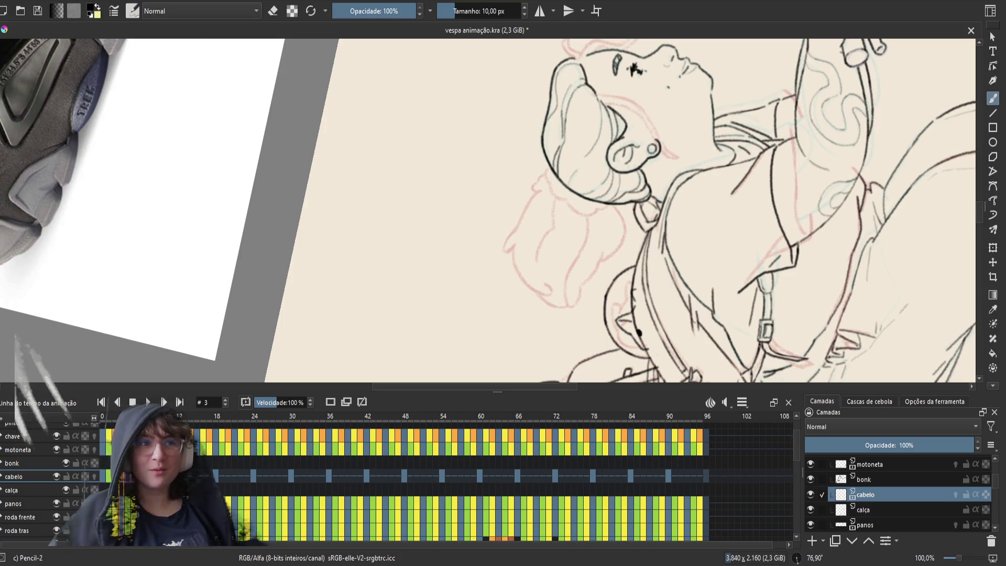
pyautogui.moveTo(498, 214); pyautogui.dragTo(470, 272)
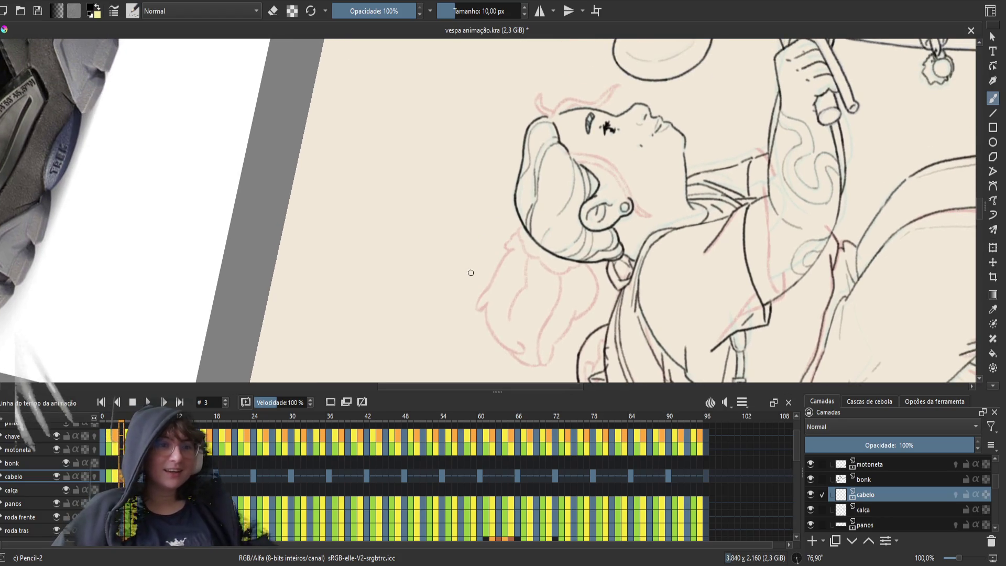
# - Glance at a neighbouring frame's hair and shift the view to frame the head
pyautogui.press('.')
pyautogui.press(',')
pyautogui.moveTo(471, 273); pyautogui.dragTo(446, 226)
# - Rotate the canvas view to −90° via the pop-up palette and recentre the head
pyautogui.rightClick(545, 232)
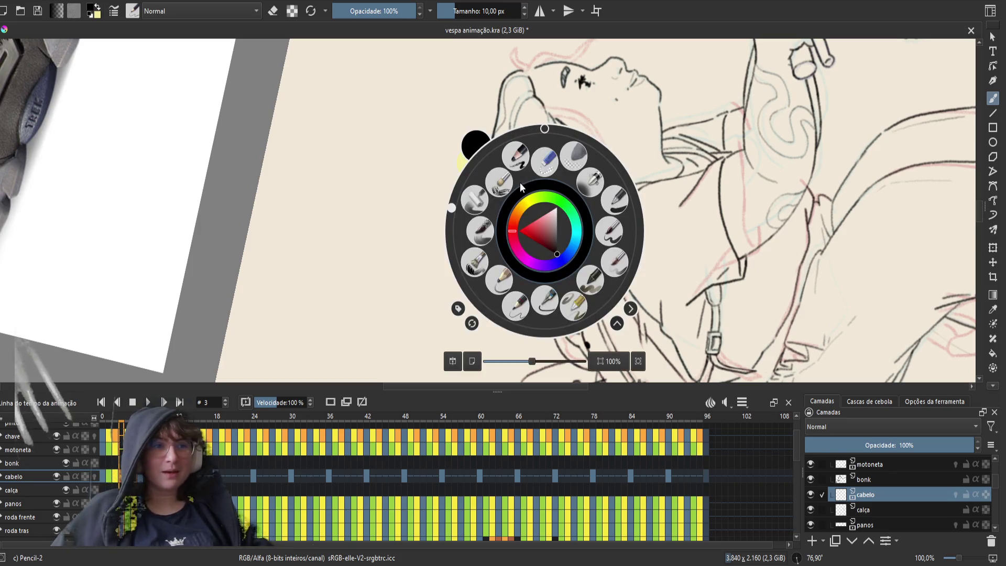
pyautogui.click(448, 230)
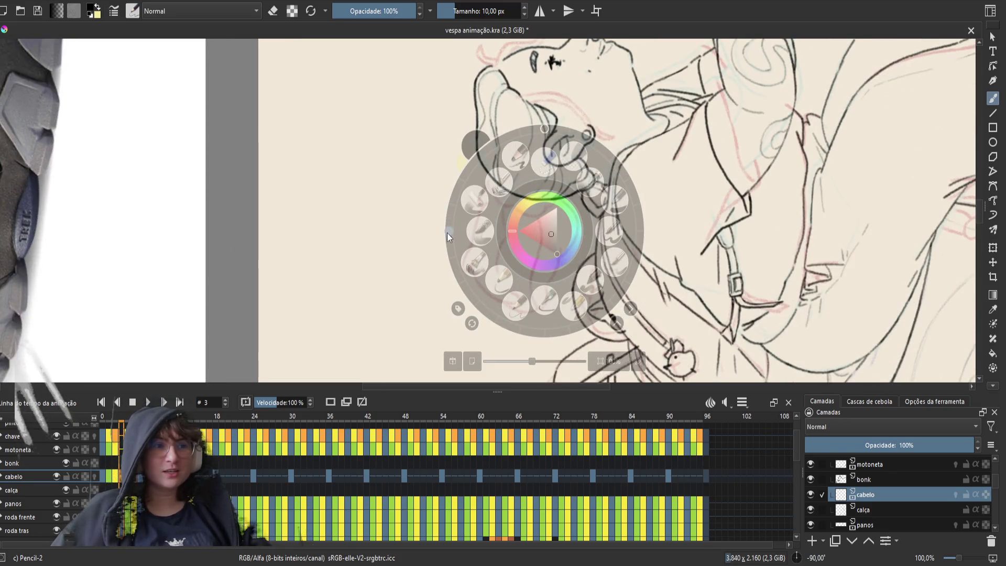
pyautogui.click(389, 168)
pyautogui.moveTo(461, 161); pyautogui.dragTo(454, 180)
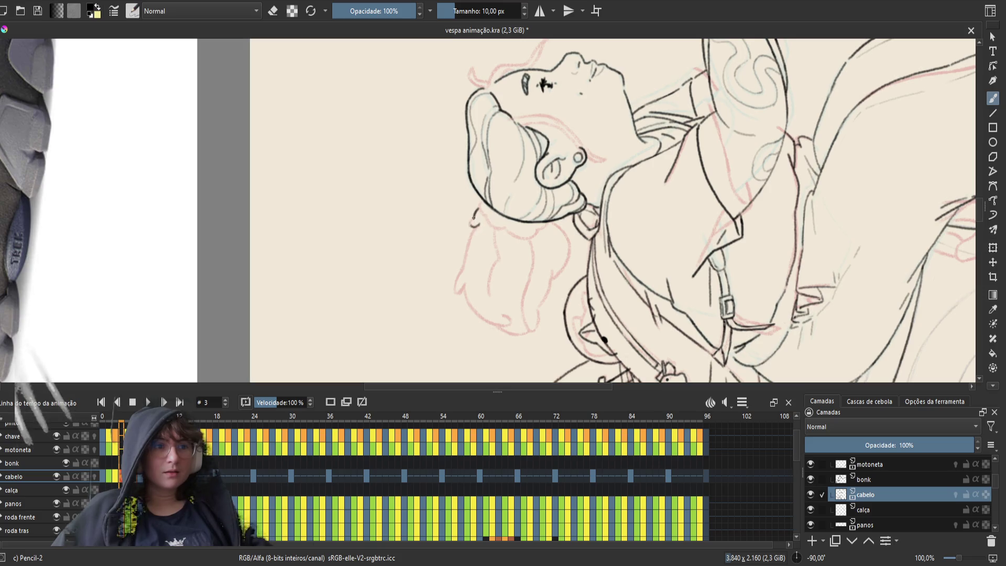
# - Ink frame 3's outer hair edge from the head down, mirror the view, and save
pyautogui.hotkey('ctrl', 's')
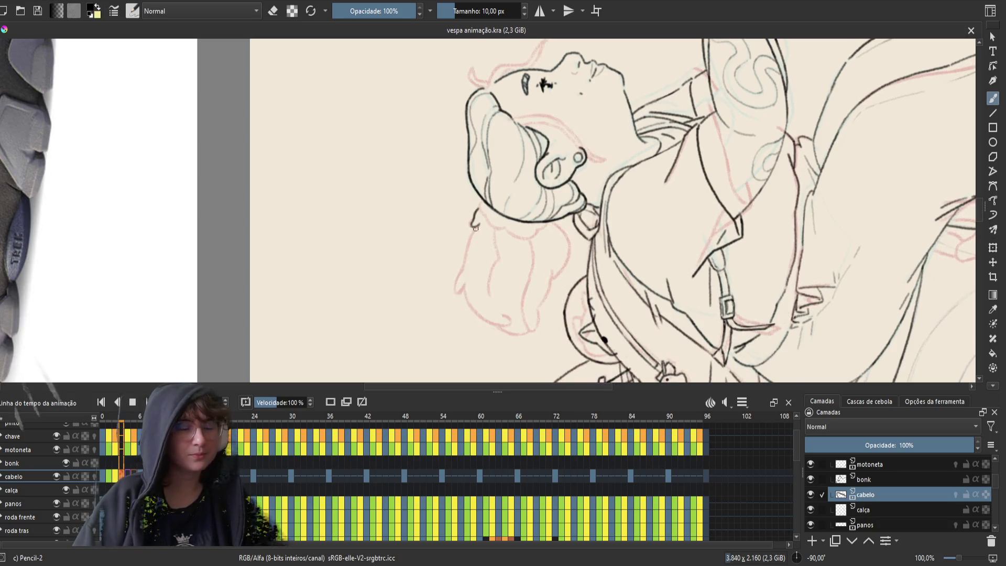
pyautogui.moveTo(475, 228); pyautogui.dragTo(458, 287)
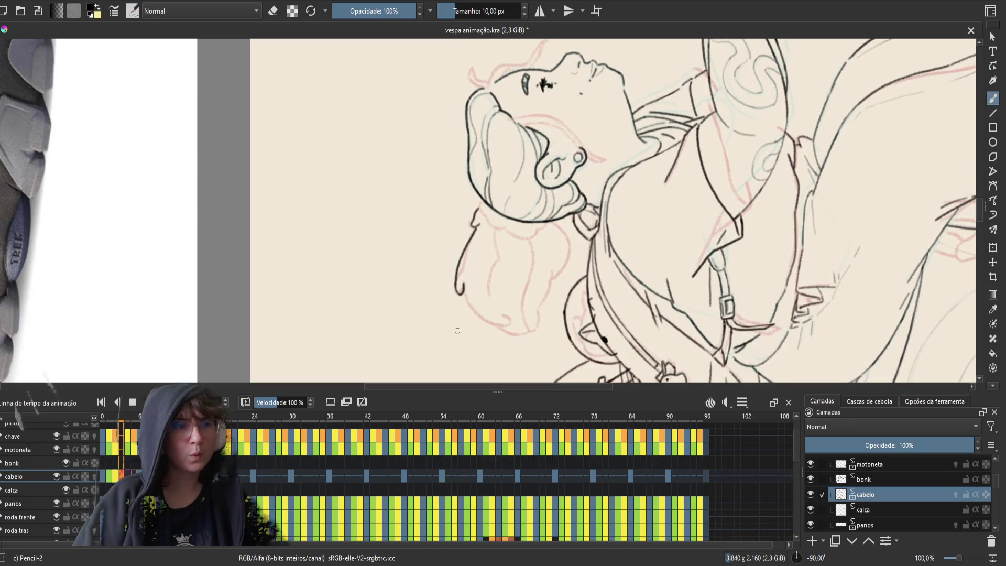
pyautogui.press('m')
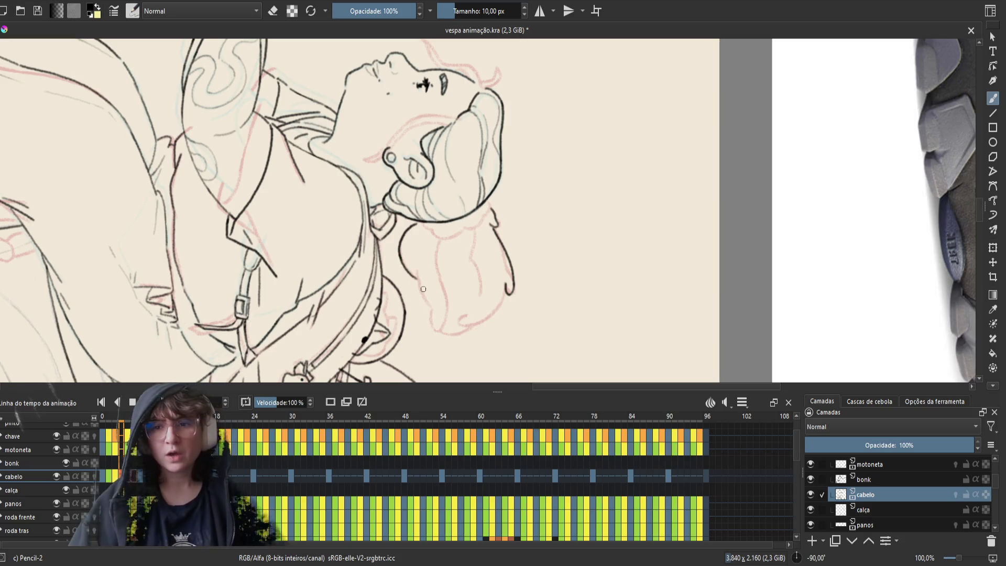
pyautogui.hotkey('ctrl', 's')
# - Draw the line down the back of the hair, undoing and retrying until it looks right
pyautogui.moveTo(426, 269); pyautogui.dragTo(454, 249)
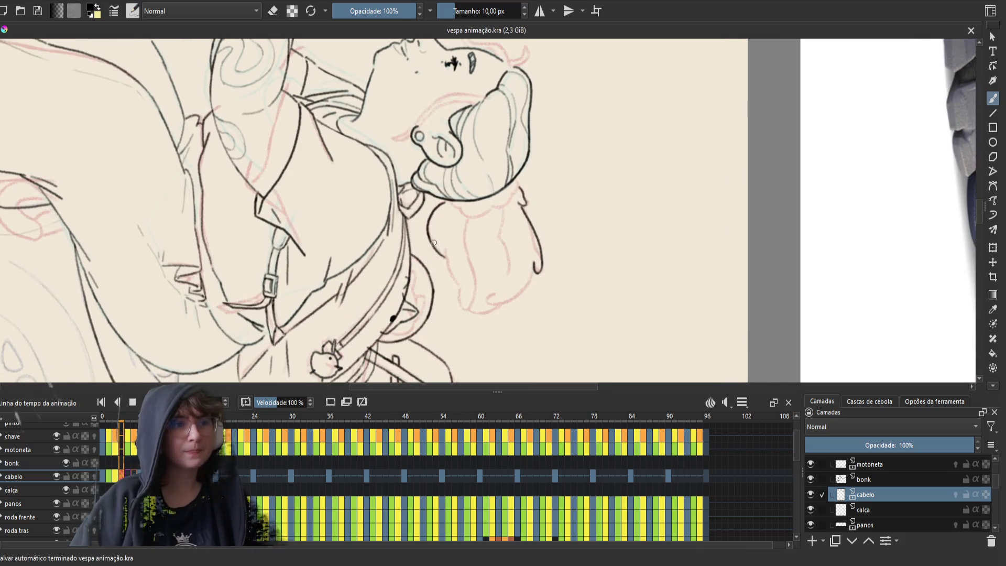
pyautogui.moveTo(444, 249); pyautogui.dragTo(456, 285)
pyautogui.hotkey('ctrl', 'z')
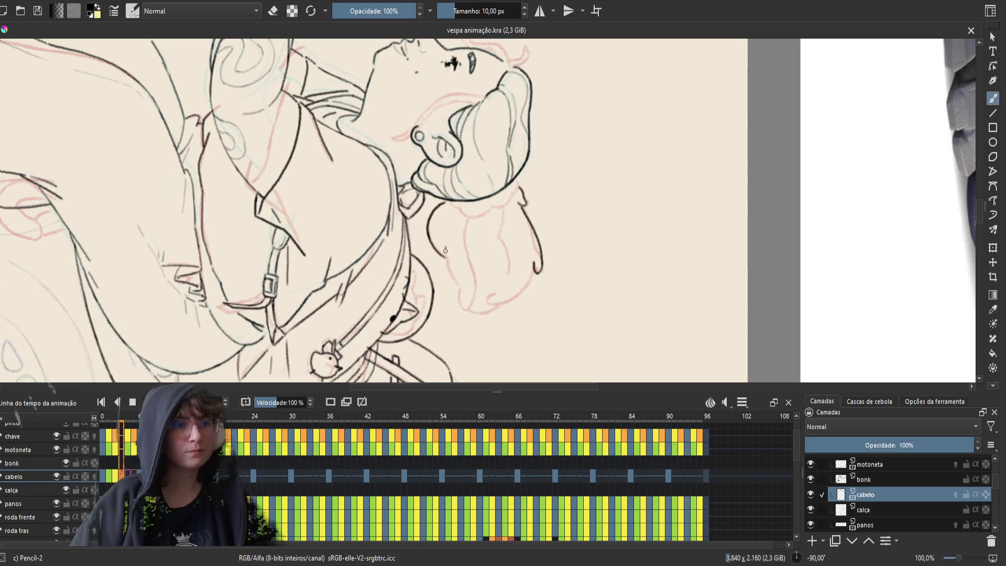
pyautogui.moveTo(445, 248); pyautogui.dragTo(459, 300)
pyautogui.hotkey('ctrl', 'z')
pyautogui.moveTo(445, 241); pyautogui.dragTo(457, 292)
pyautogui.hotkey('ctrl', 'z')
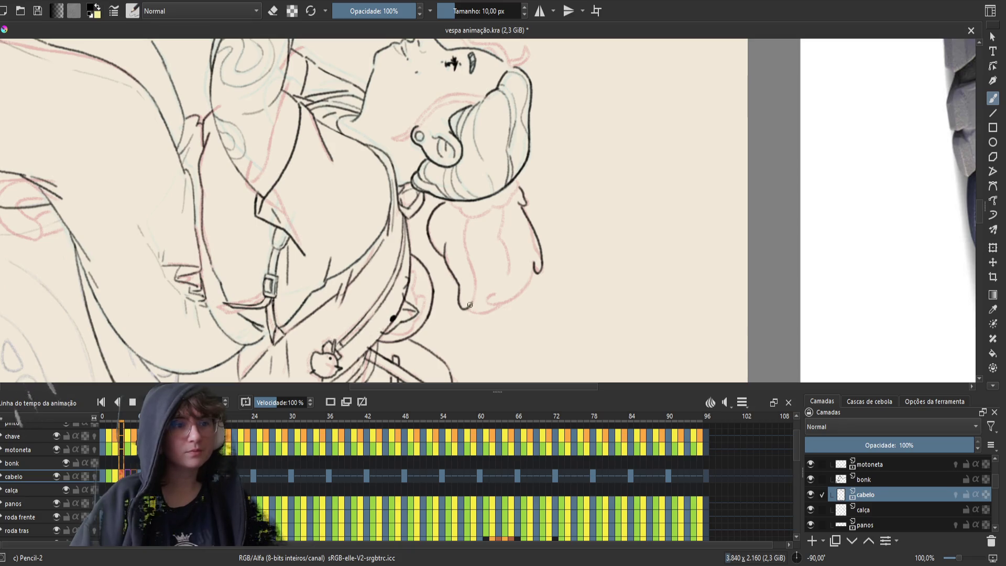
pyautogui.hotkey('ctrl', 'z')
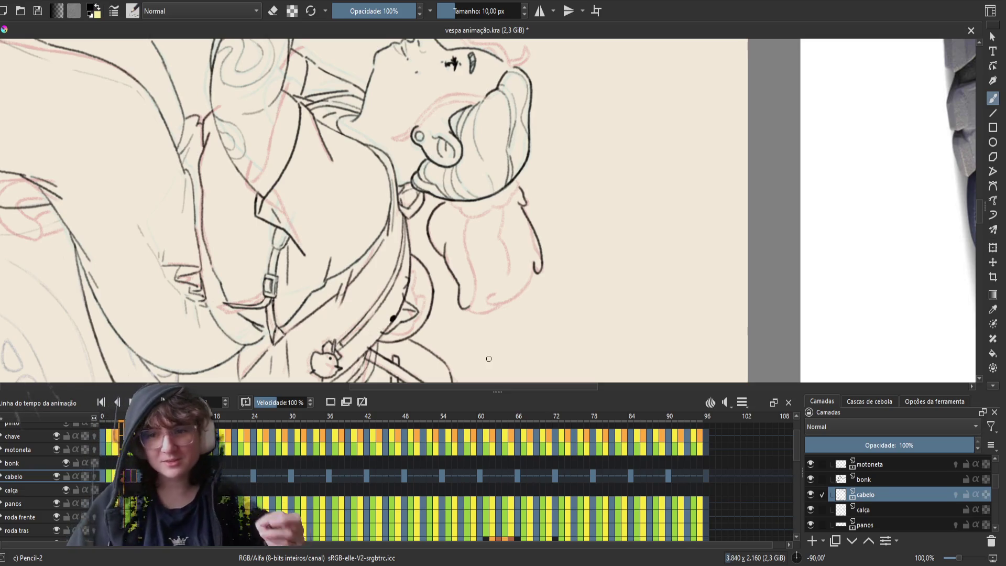
# - Save, touch up the end of the hair line, and save again
pyautogui.hotkey('ctrl', 's')
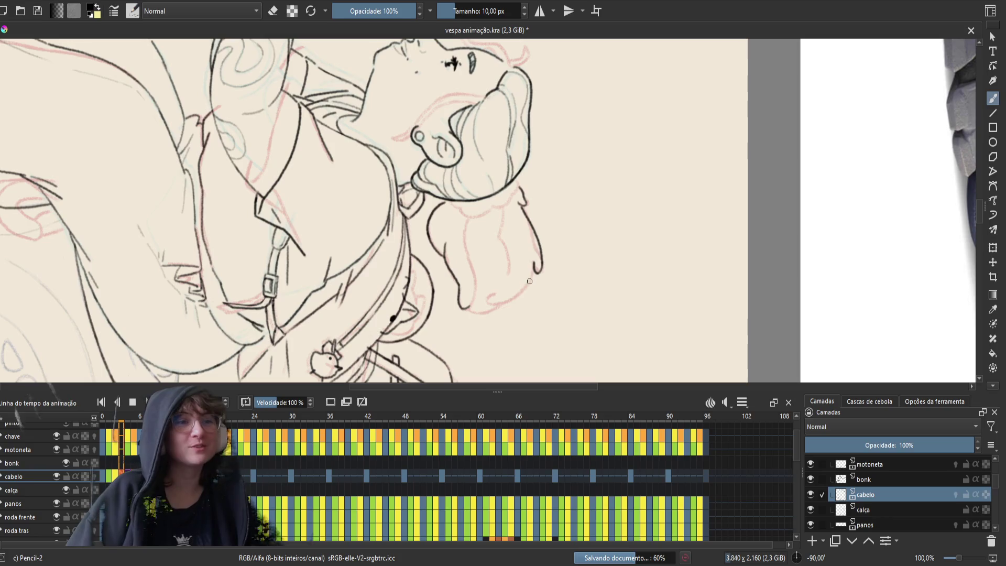
pyautogui.moveTo(520, 204); pyautogui.dragTo(541, 245)
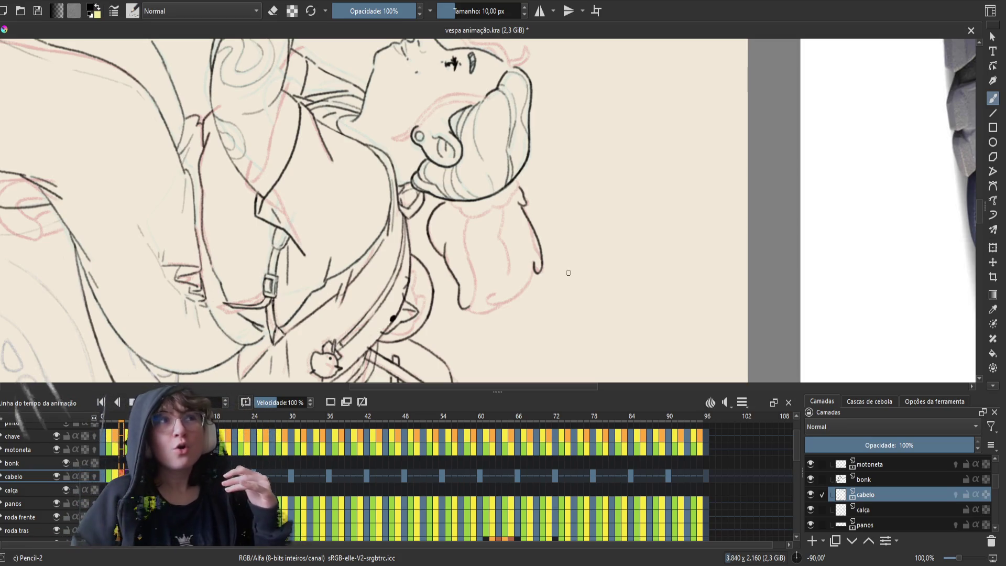
pyautogui.hotkey('ctrl', 's')
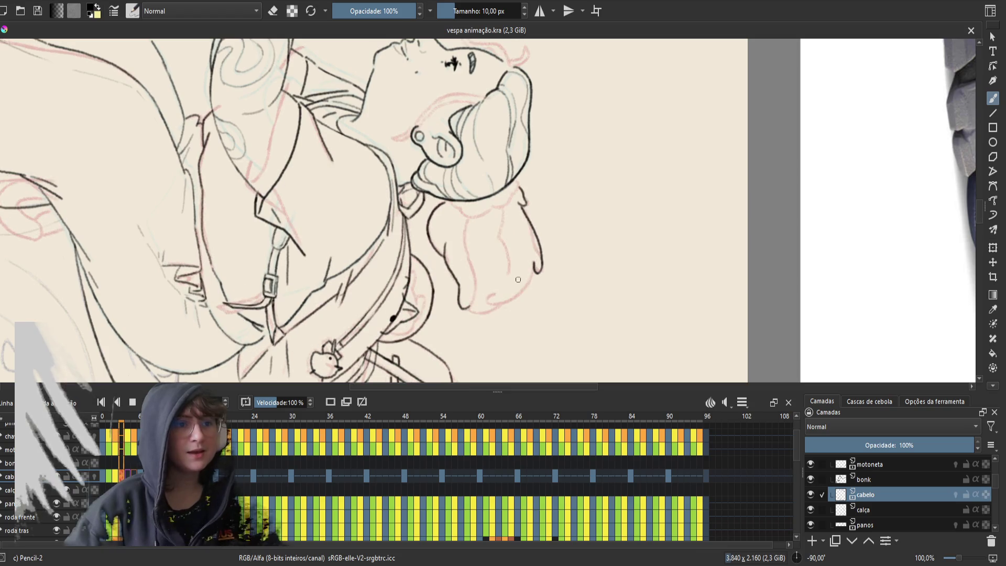
# - Ink the hair's bottom edge on frame 3, retrying the stroke with undo
pyautogui.hotkey('ctrl', 'z')
pyautogui.moveTo(533, 268); pyautogui.dragTo(495, 304)
pyautogui.hotkey('ctrl', 'z')
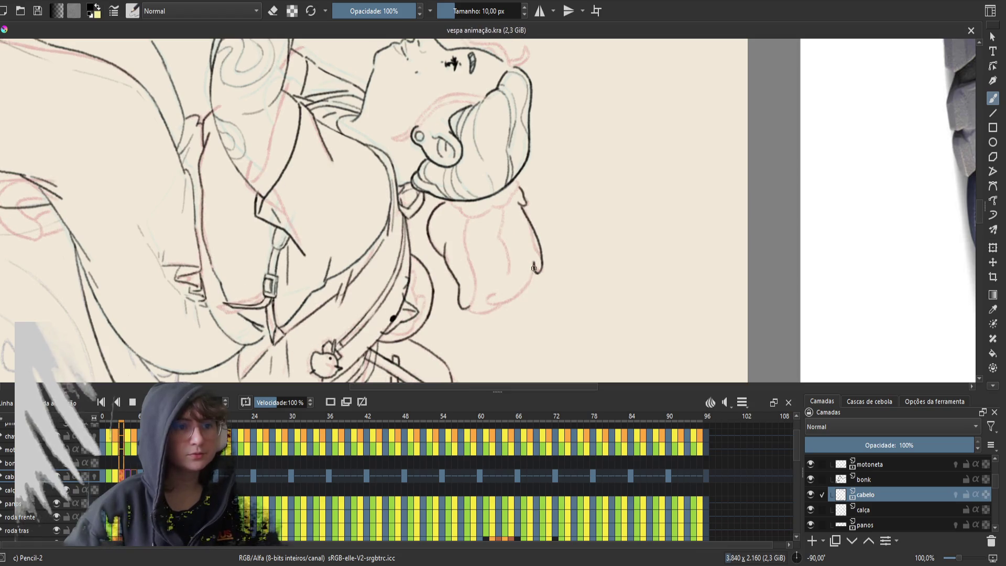
pyautogui.moveTo(533, 268)
pyautogui.mouseDown()
pyautogui.moveTo(497, 303)
pyautogui.moveTo(535, 275)
pyautogui.moveTo(483, 301)
pyautogui.mouseUp()
pyautogui.hotkey('ctrl', 'z')
pyautogui.hotkey('ctrl', 'z')
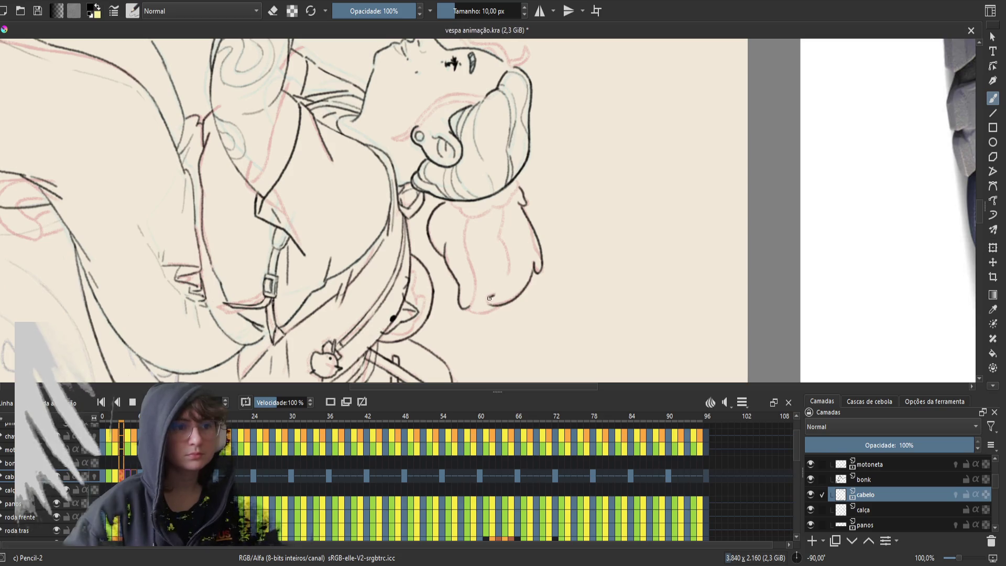
# - Compare with the previous frame, ink the inner hair curl, and save
pyautogui.press('Left')
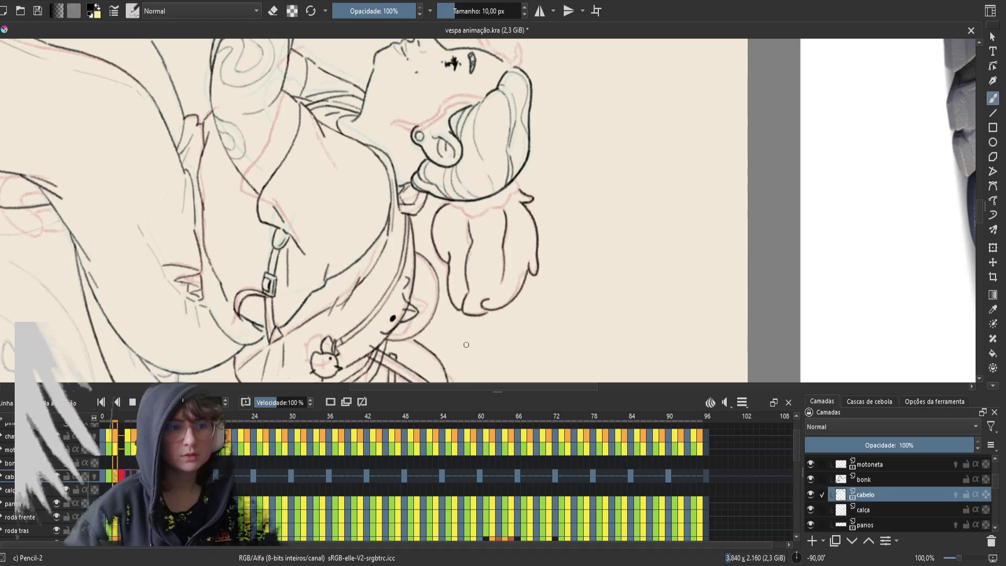
pyautogui.press('Right')
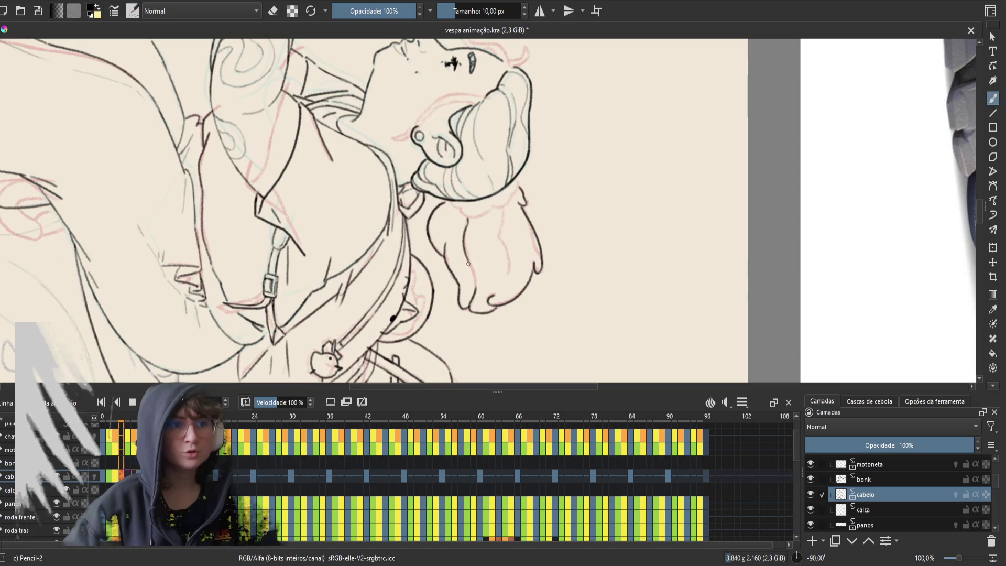
pyautogui.moveTo(467, 257); pyautogui.dragTo(473, 287)
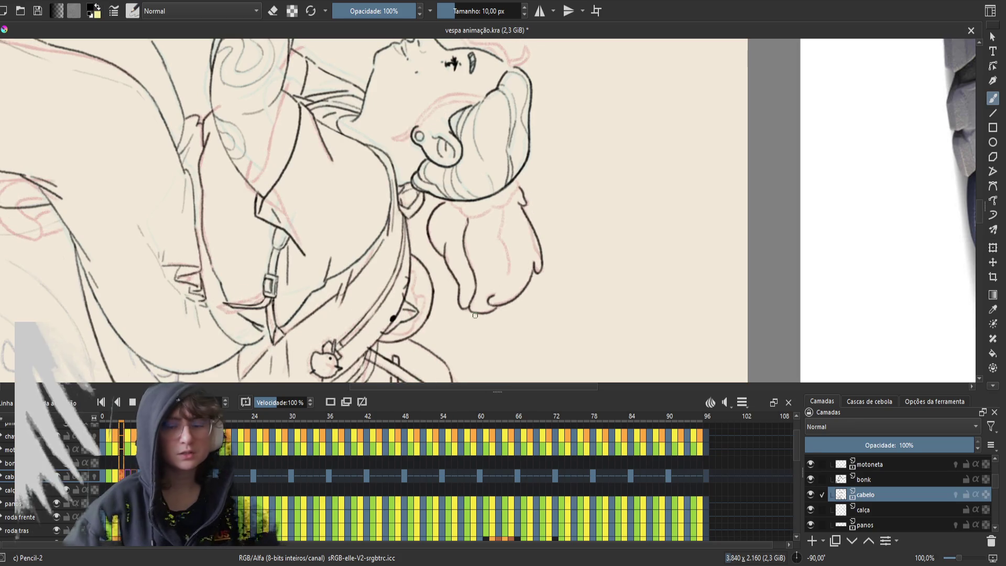
pyautogui.hotkey('ctrl', 's')
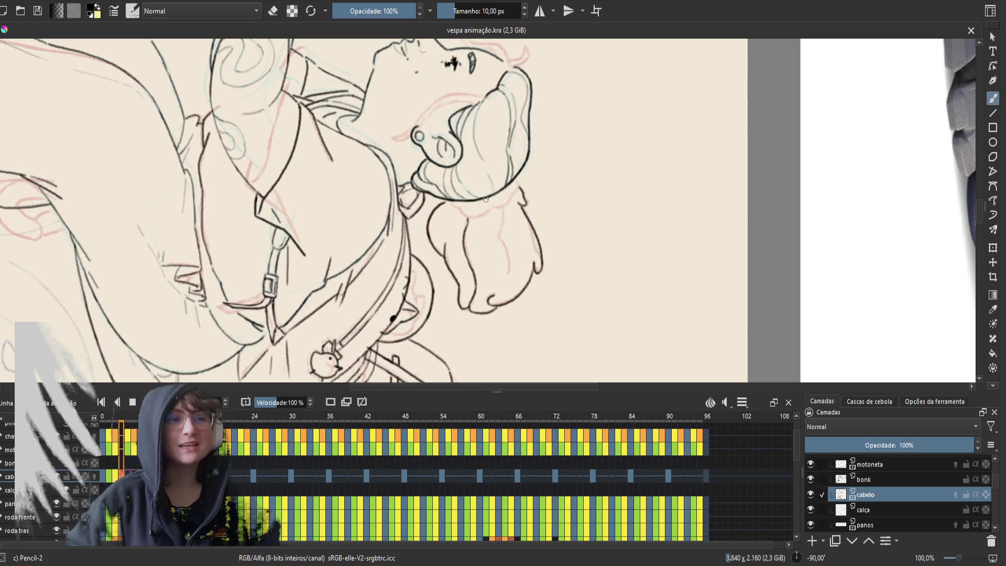
# - Flip between neighbouring frames to compare the hair drawing before correcting it
pyautogui.click(499, 240)
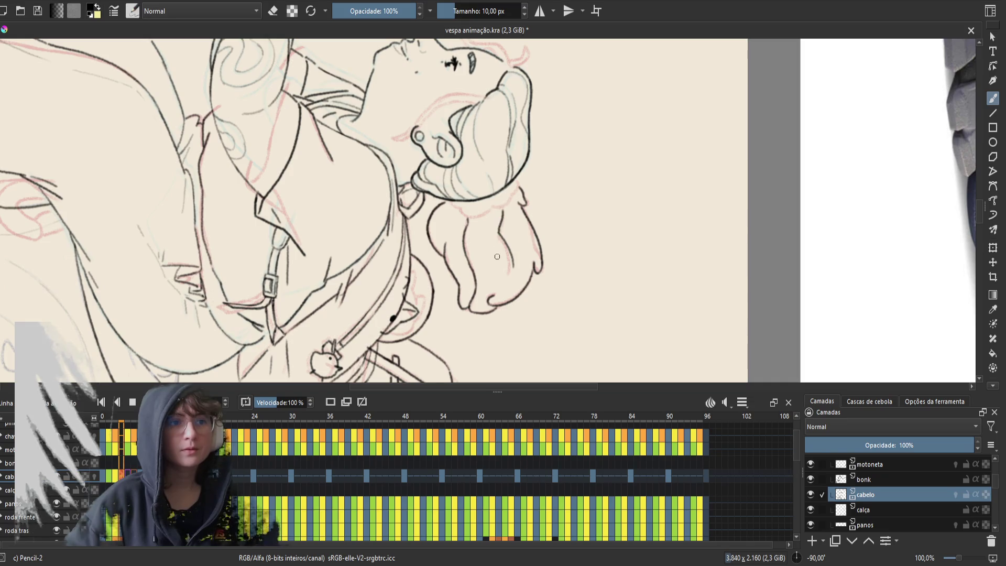
pyautogui.press('Left')
pyautogui.press('Right')
pyautogui.press('Left')
pyautogui.press('Right')
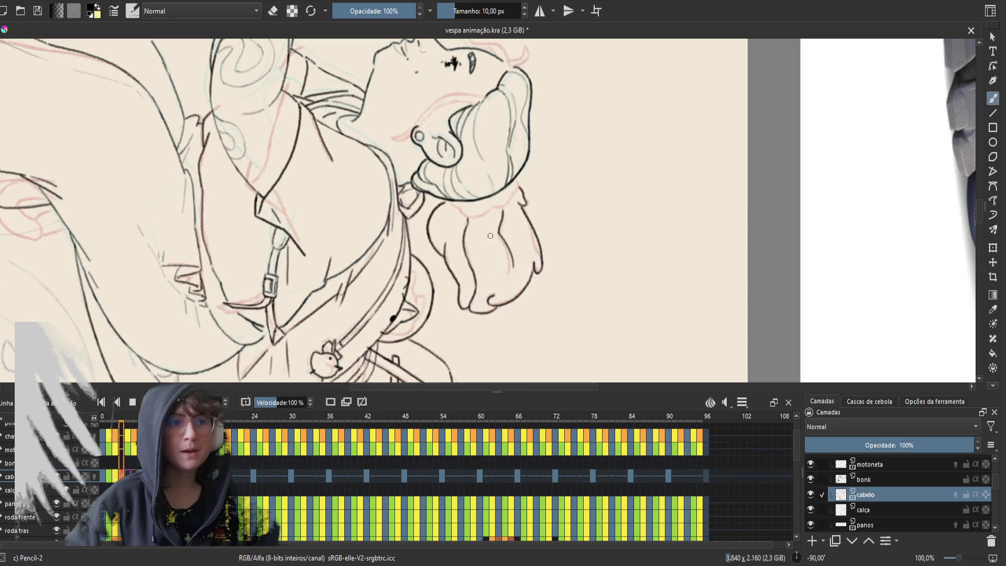
pyautogui.press('e')
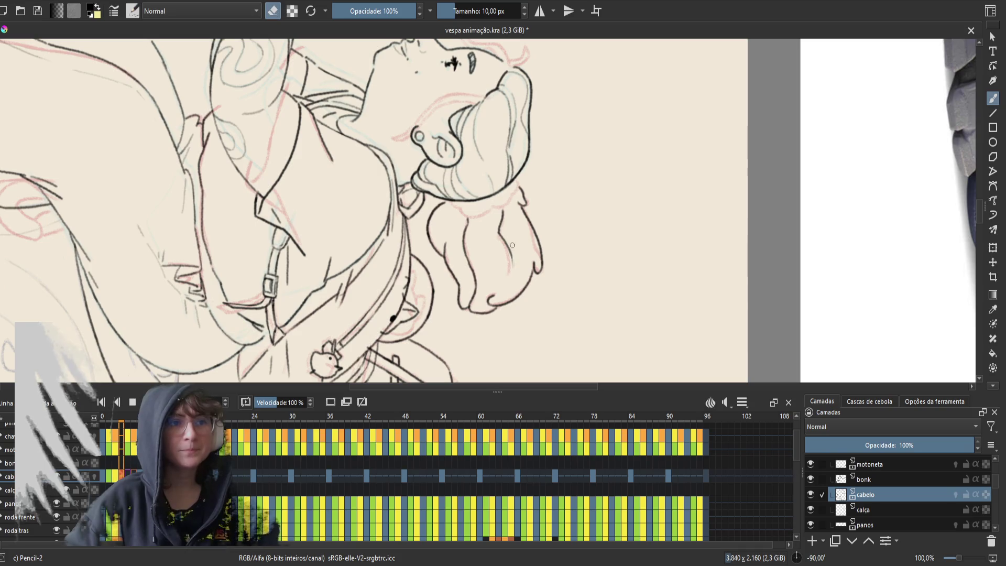
pyautogui.press('e')
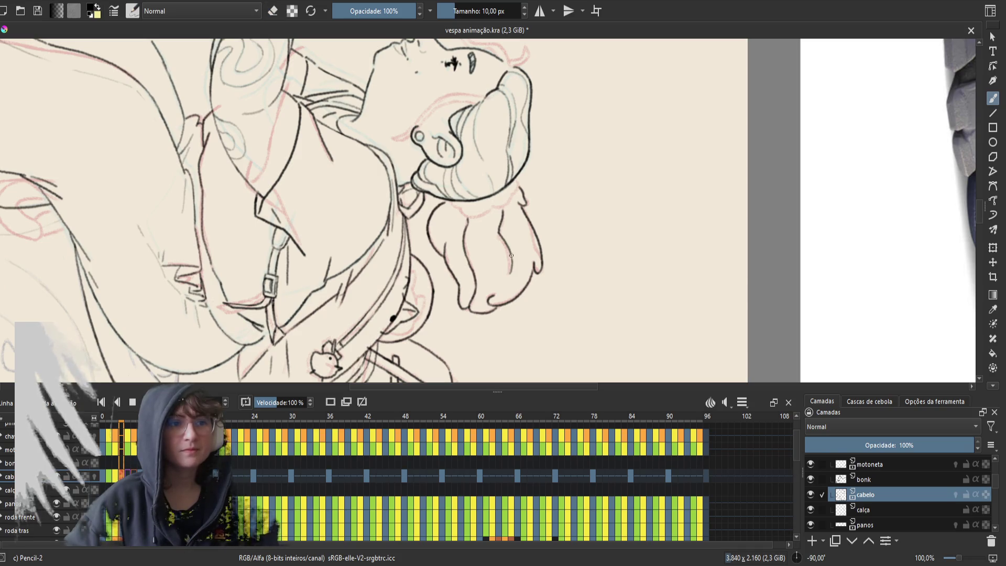
pyautogui.press('Left')
pyautogui.press('Right')
pyautogui.press('Right')
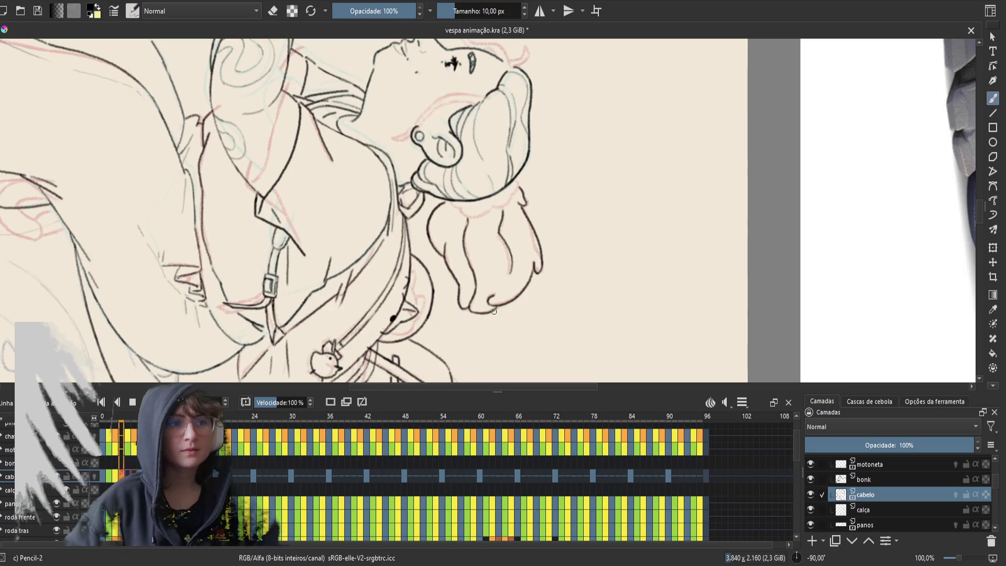
pyautogui.press('Left')
pyautogui.press('Left')
pyautogui.press('Right')
pyautogui.press('Right')
pyautogui.press('Right')
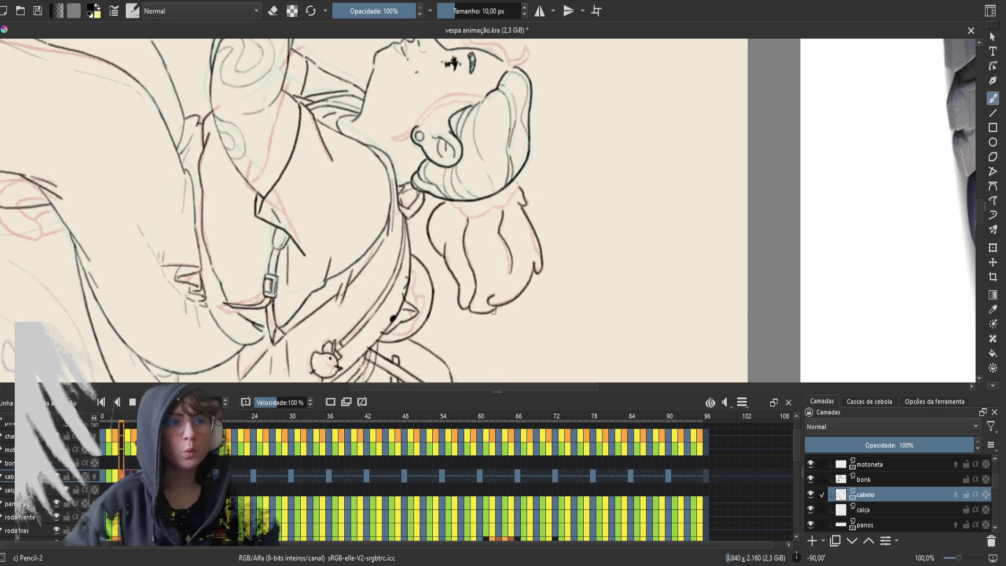
pyautogui.press('Left')
pyautogui.press('Right')
pyautogui.press('Right')
# - Erase a short stretch of the hair line and redraw the lower hair line in black
pyautogui.press('e')
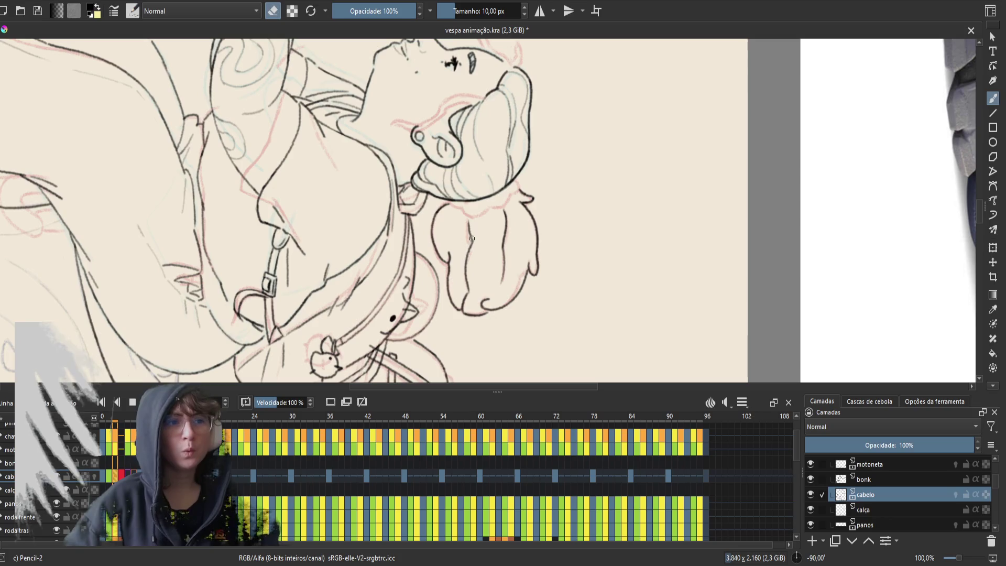
pyautogui.moveTo(474, 234); pyautogui.dragTo(472, 233)
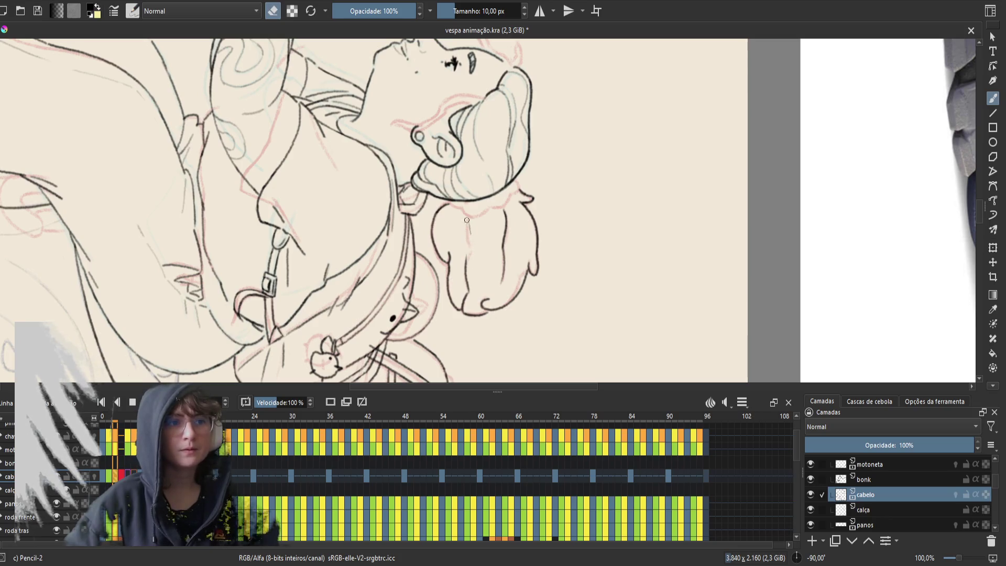
pyautogui.press('e')
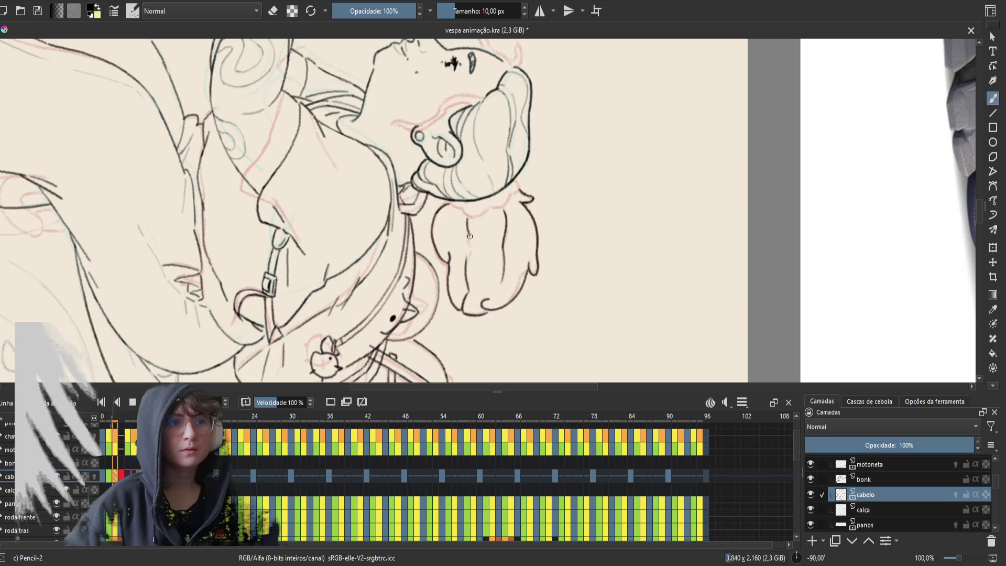
pyautogui.moveTo(468, 235); pyautogui.dragTo(467, 272)
# - Play the animation and step through frames to check the corrected hair
pyautogui.press('e')
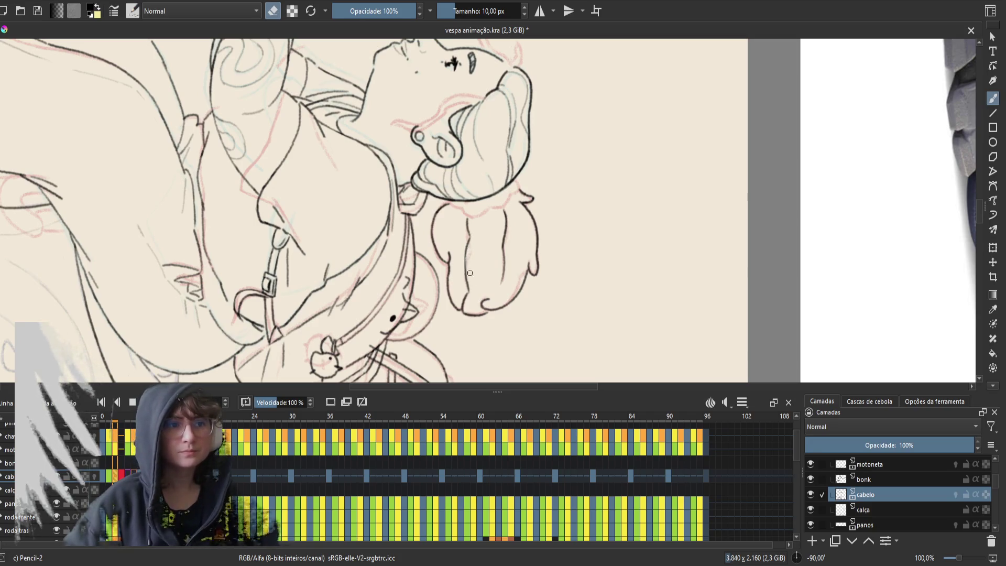
pyautogui.press('e')
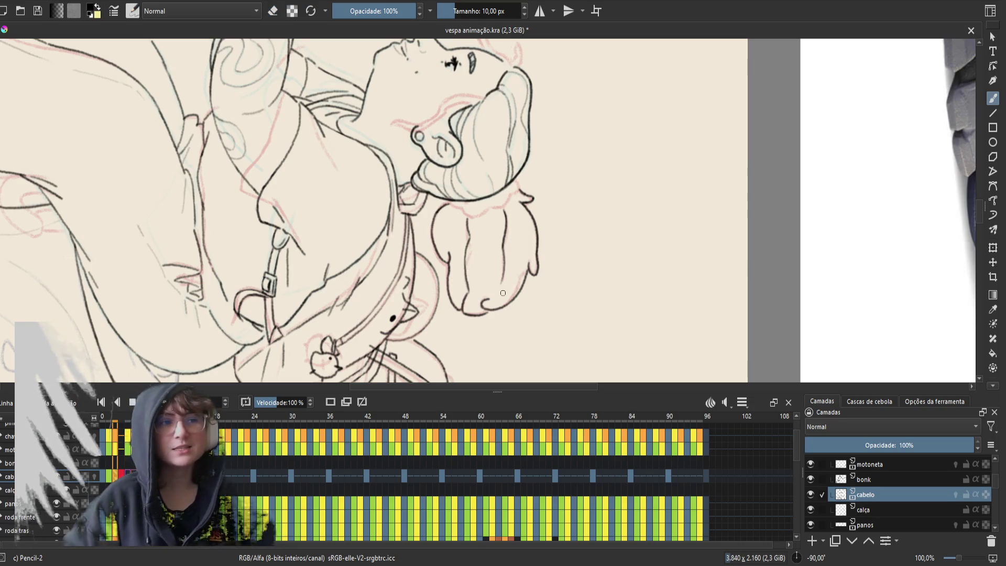
pyautogui.press('space')
pyautogui.press('space')
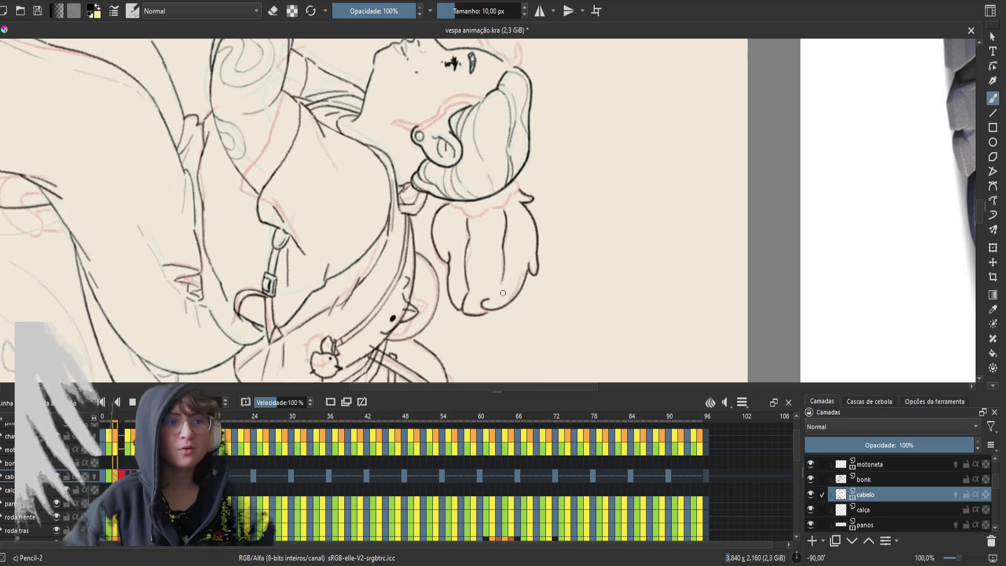
pyautogui.press('space')
pyautogui.press('space')
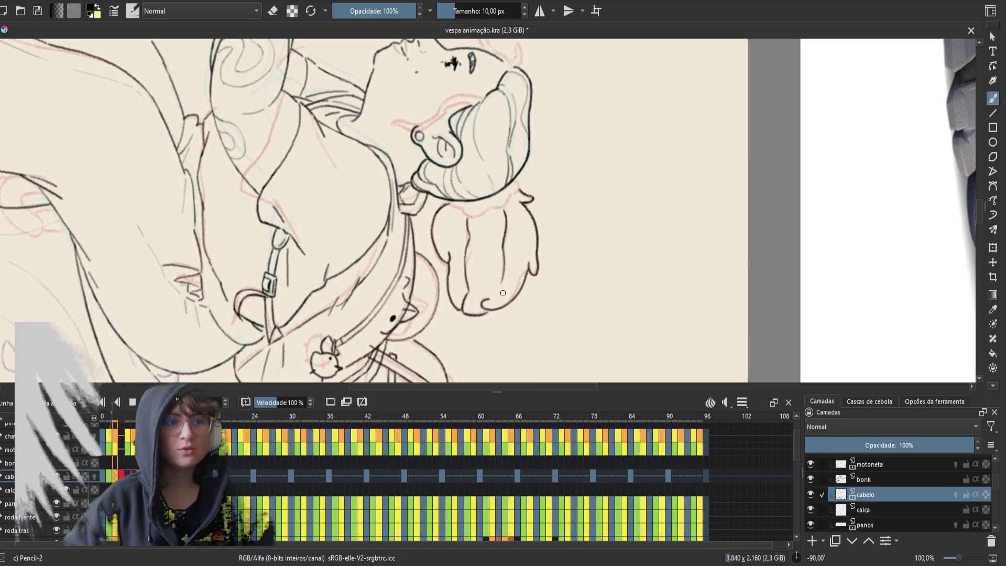
pyautogui.press('.')
pyautogui.press(',')
pyautogui.press(',')
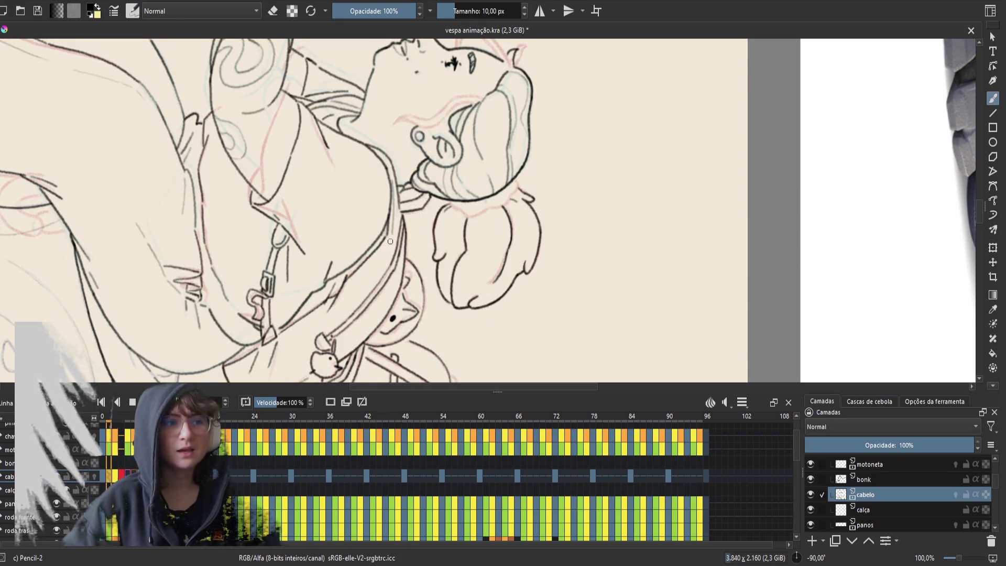
pyautogui.press('.')
pyautogui.press('.')
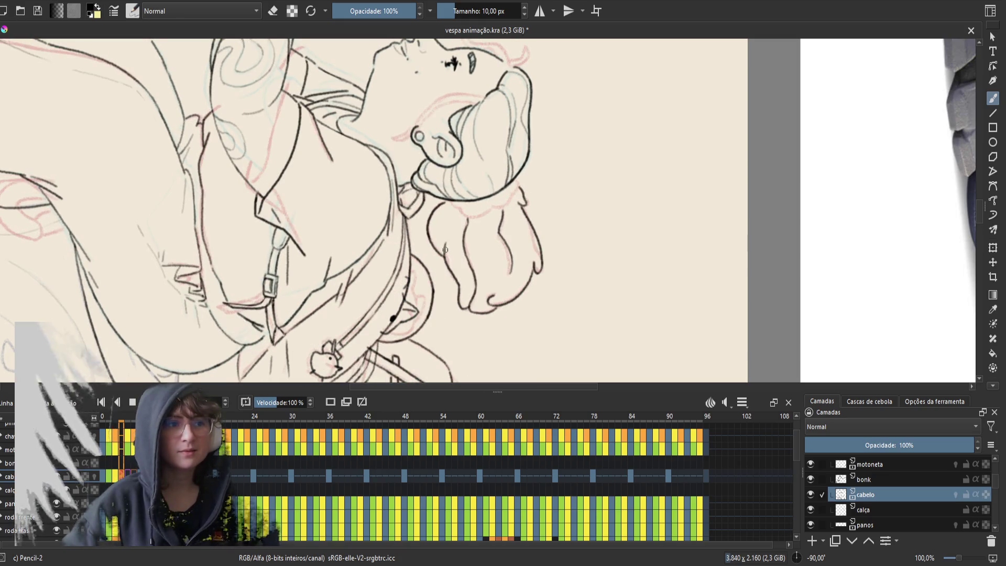
pyautogui.press('e')
pyautogui.press('e')
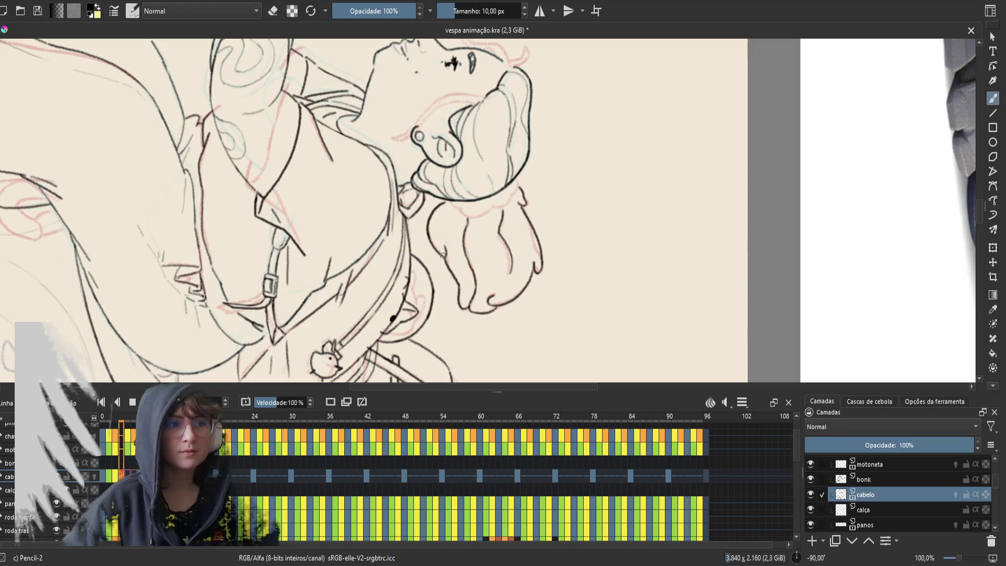
pyautogui.press('e')
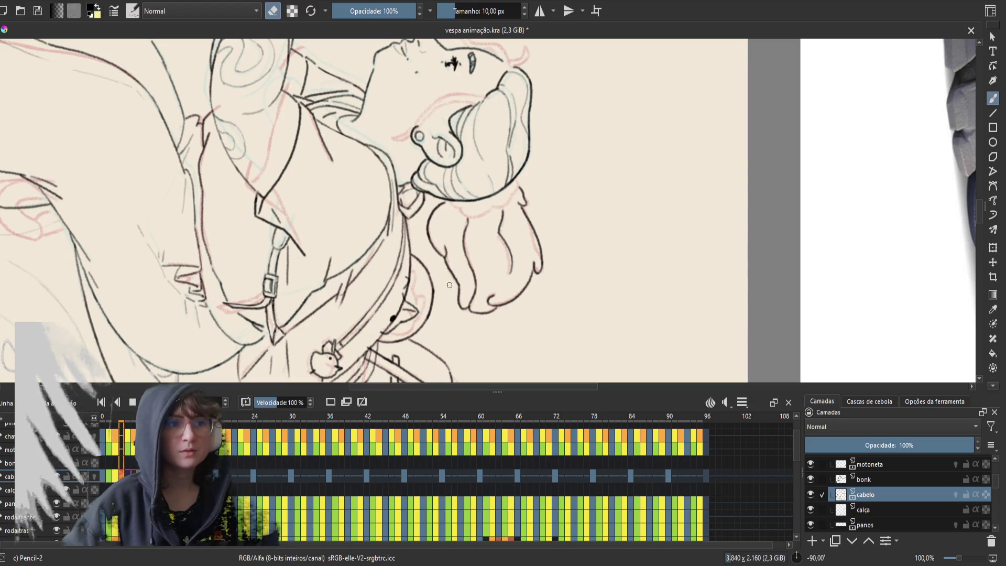
pyautogui.press('.')
pyautogui.press(',')
pyautogui.press('.')
pyautogui.press('.')
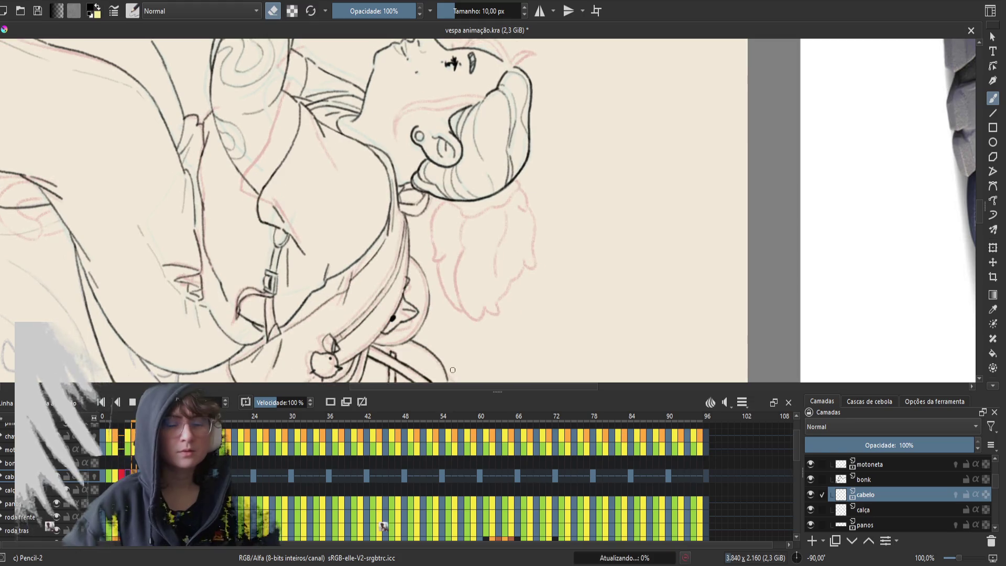
pyautogui.press('.')
# - Save the document, centre the head in view and play the animation back
pyautogui.hotkey('ctrl', 's')
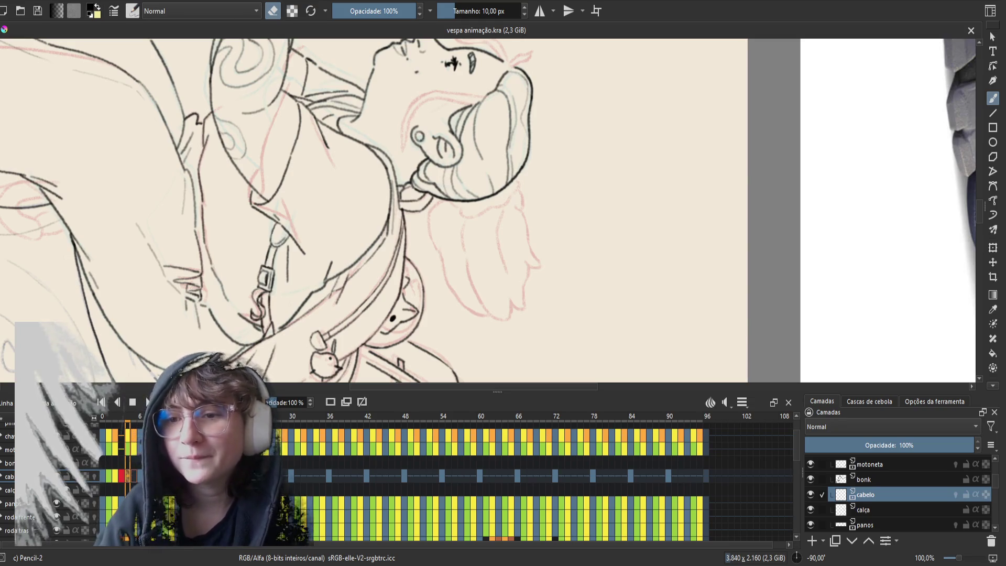
pyautogui.moveTo(401, 230); pyautogui.dragTo(496, 263)
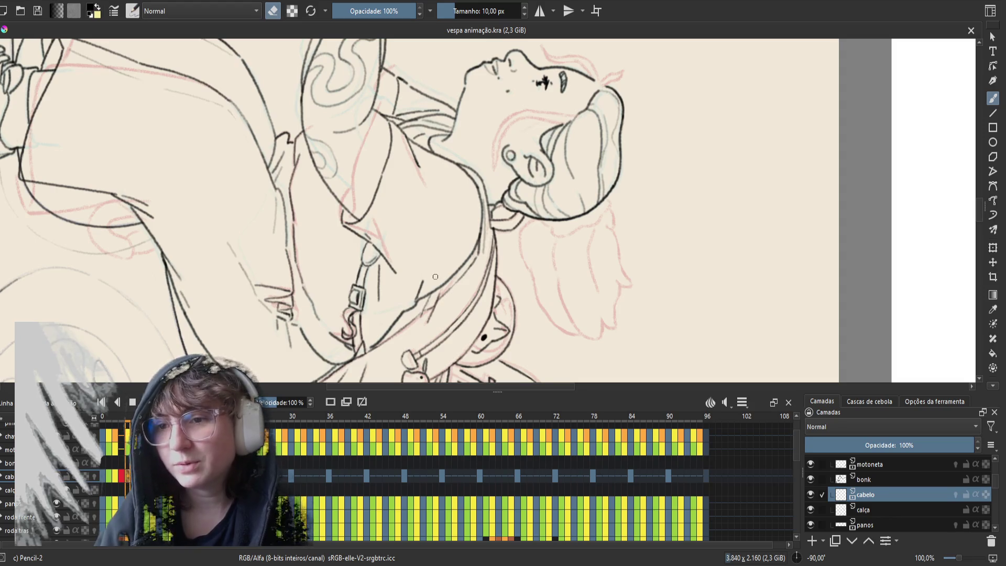
pyautogui.press('space')
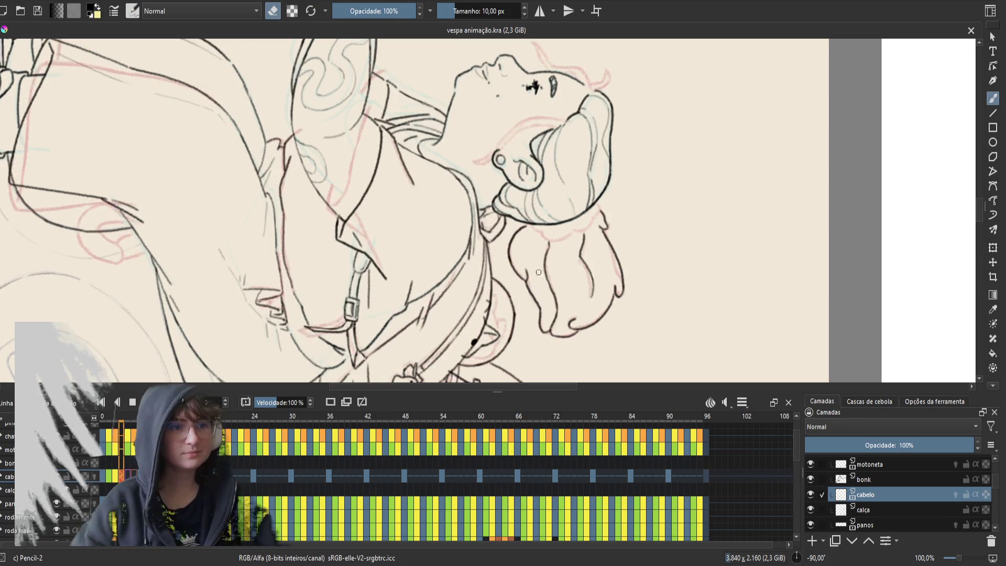
# - Touch up the neck line, redrawing it so it extends further down
pyautogui.click(513, 232)
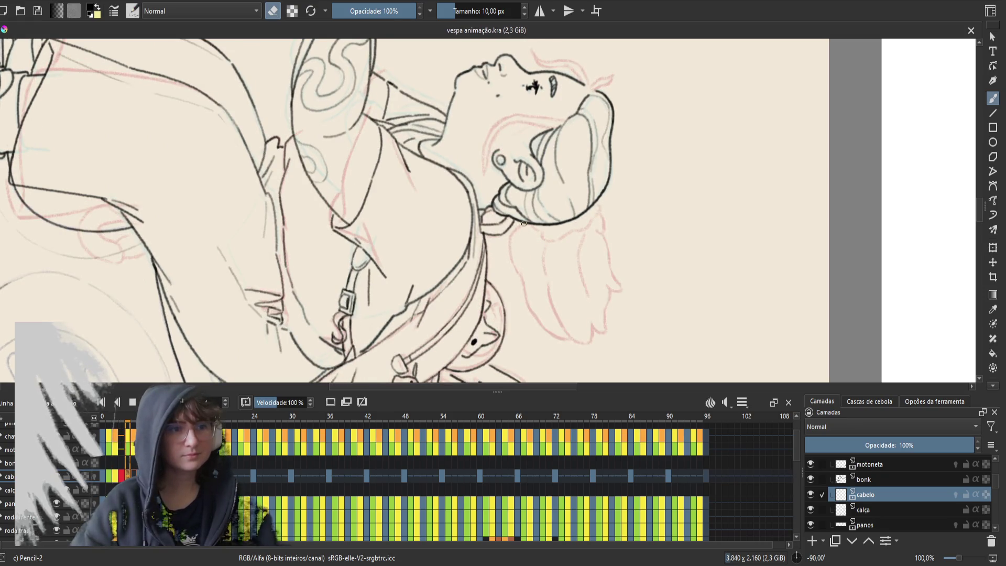
pyautogui.press('e')
pyautogui.moveTo(512, 227); pyautogui.dragTo(519, 274)
pyautogui.hotkey('ctrl', 'z')
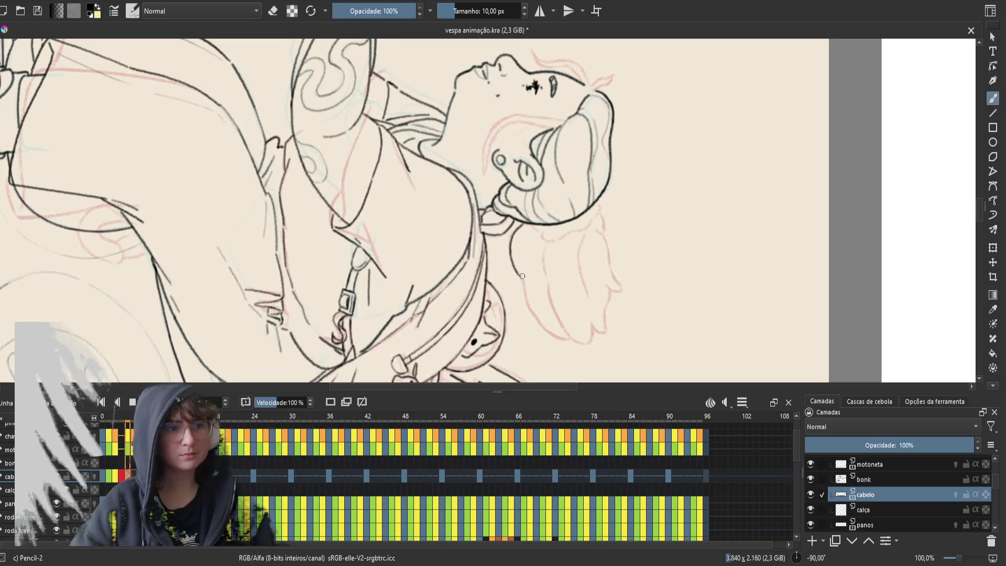
pyautogui.moveTo(520, 274)
pyautogui.mouseDown()
pyautogui.moveTo(543, 323)
pyautogui.moveTo(565, 335)
pyautogui.mouseUp()
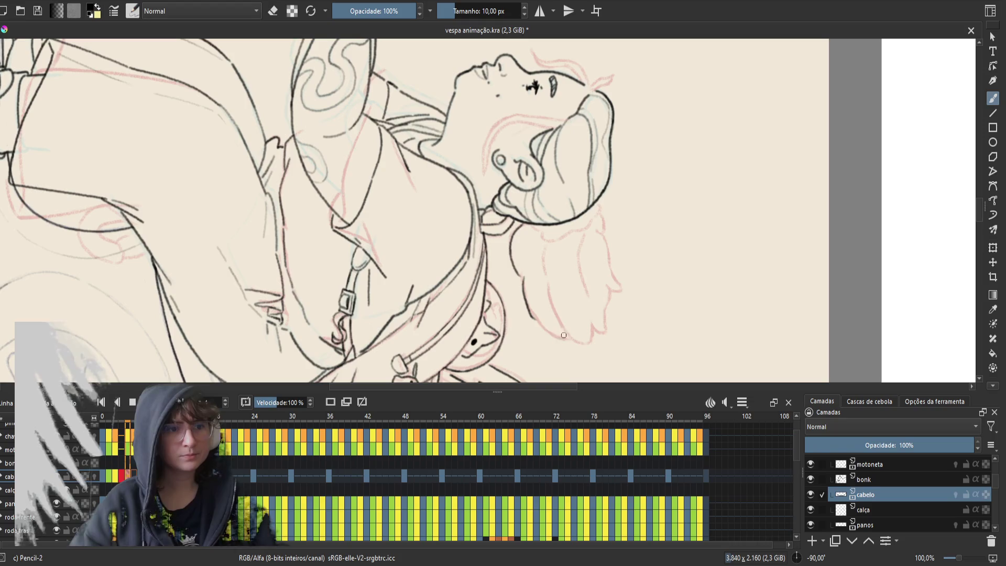
# - Compare the hair sketch frame with its neighbour and ink a new lower hair line
pyautogui.press(',')
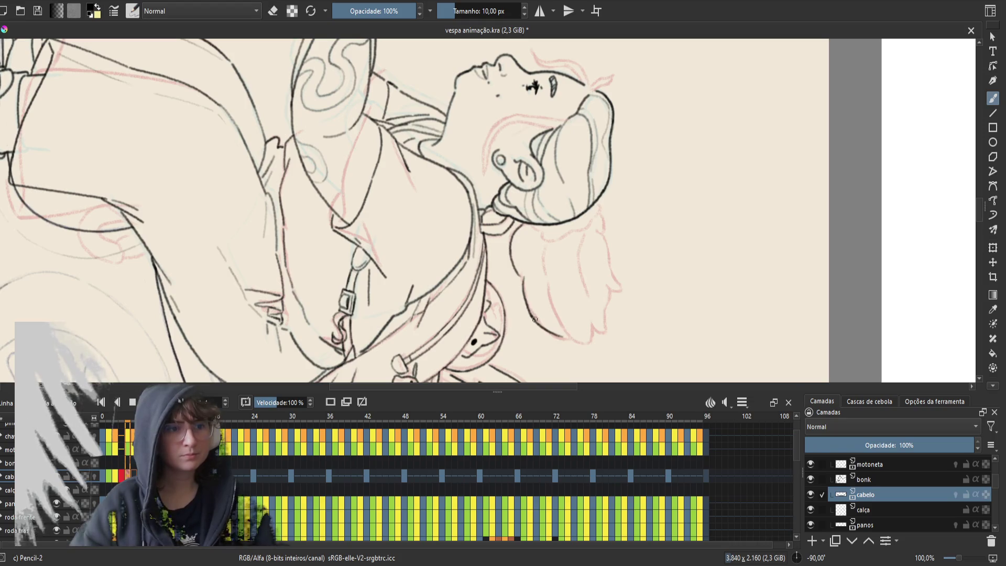
pyautogui.press('.')
pyautogui.press('e')
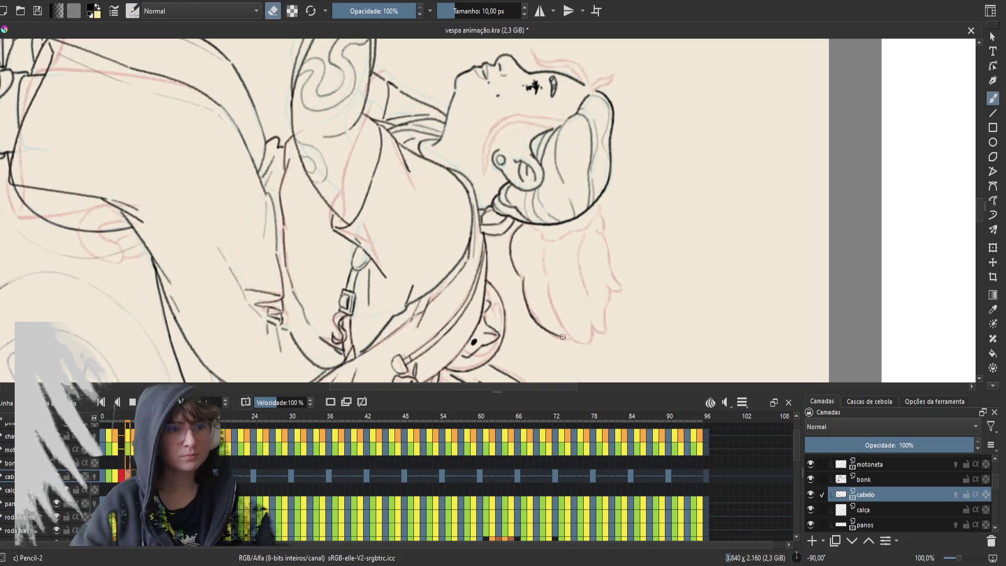
pyautogui.press('e')
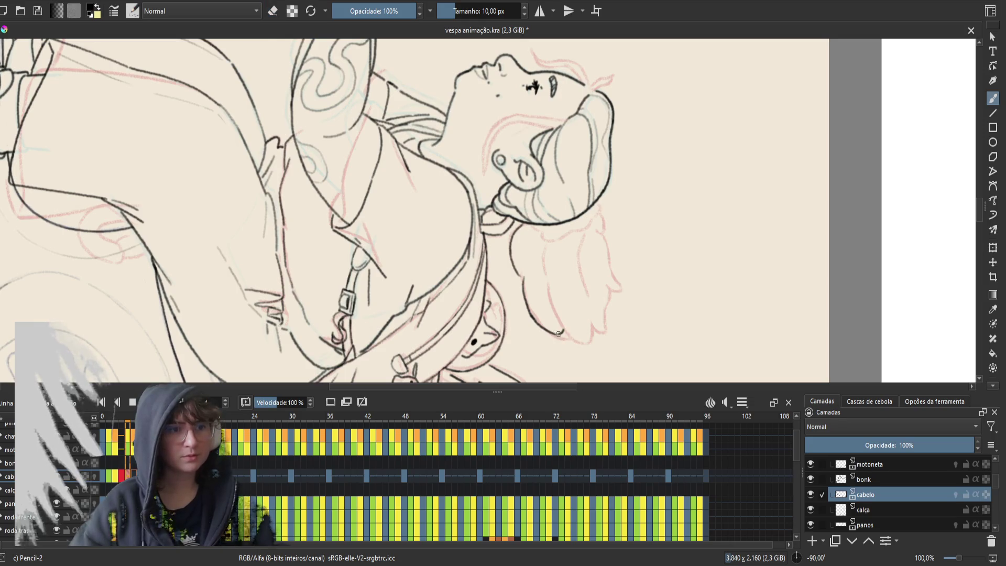
pyautogui.press(',')
pyautogui.press('.')
pyautogui.press(',')
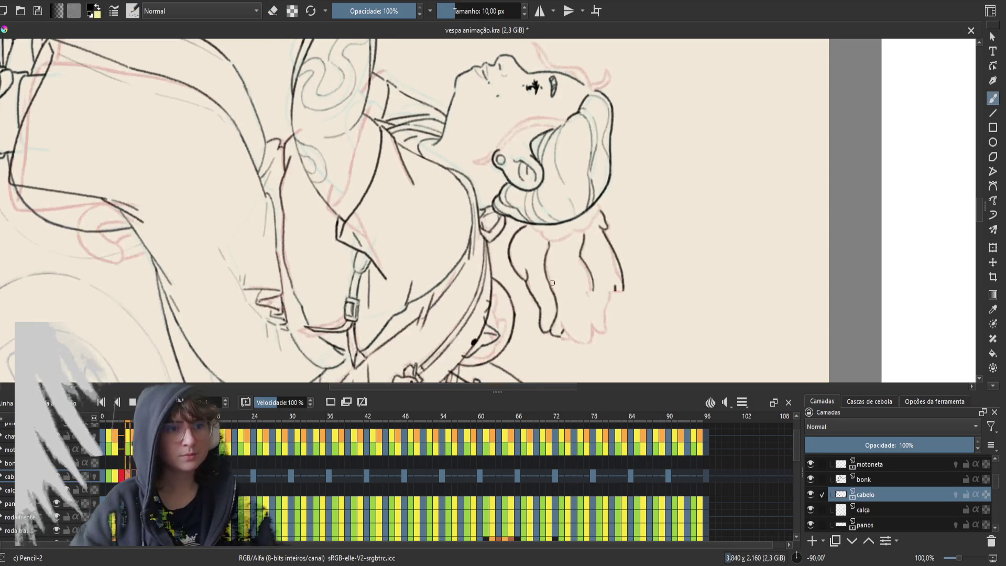
pyautogui.press('.')
pyautogui.moveTo(547, 286); pyautogui.dragTo(563, 333)
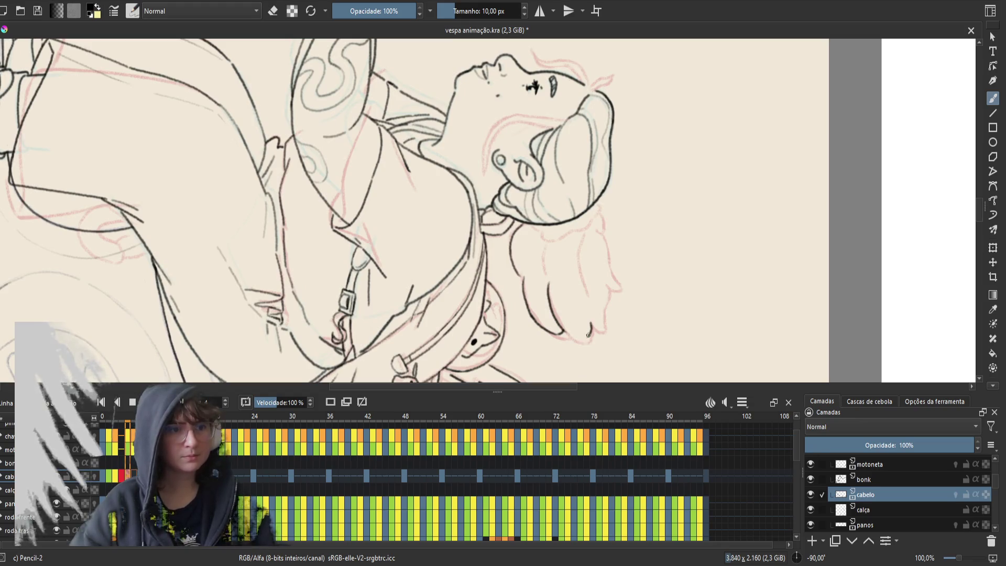
# - Review the hair motion in playback and add a short stroke in the hair
pyautogui.press(',')
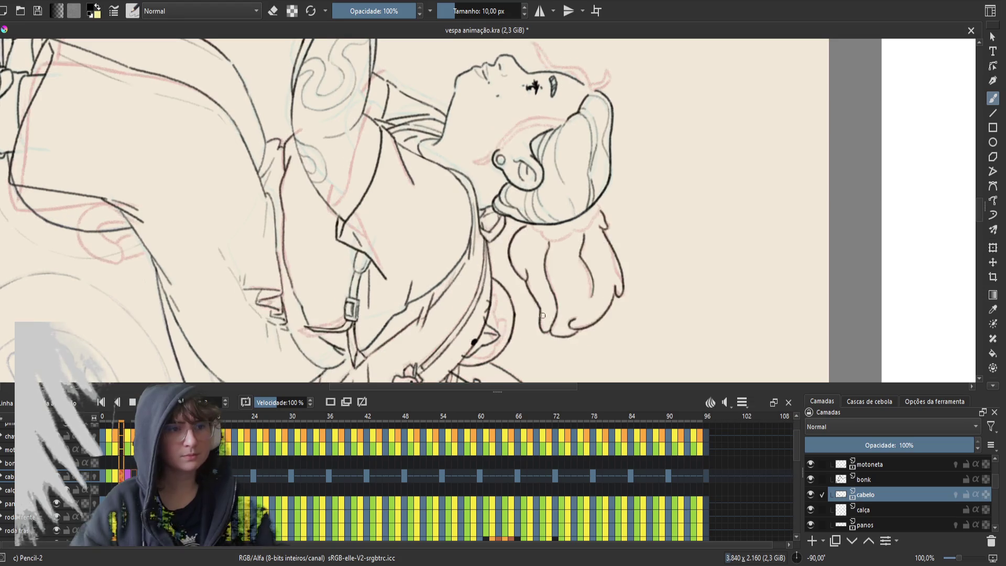
pyautogui.press('.')
pyautogui.press(',')
pyautogui.press('.')
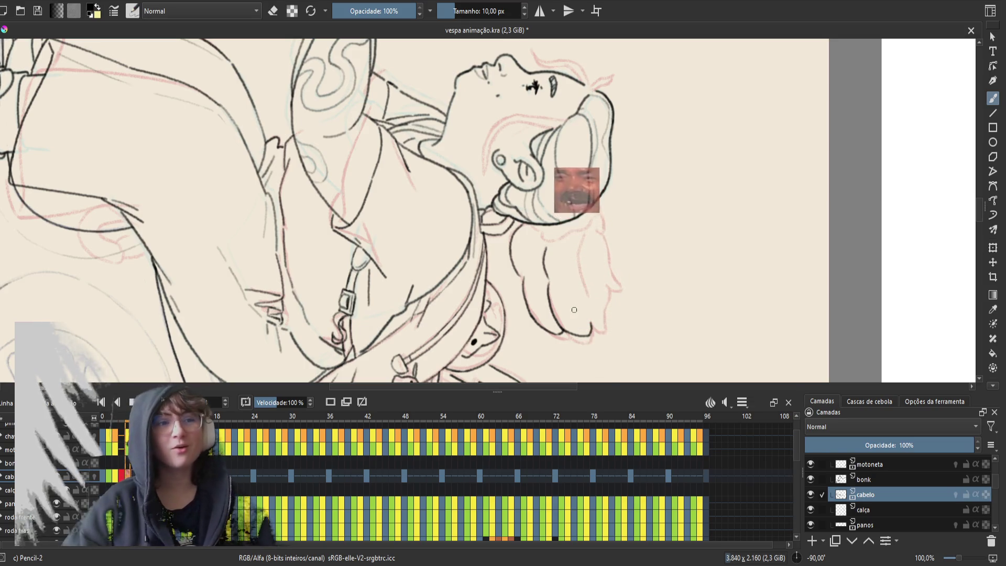
pyautogui.press('space')
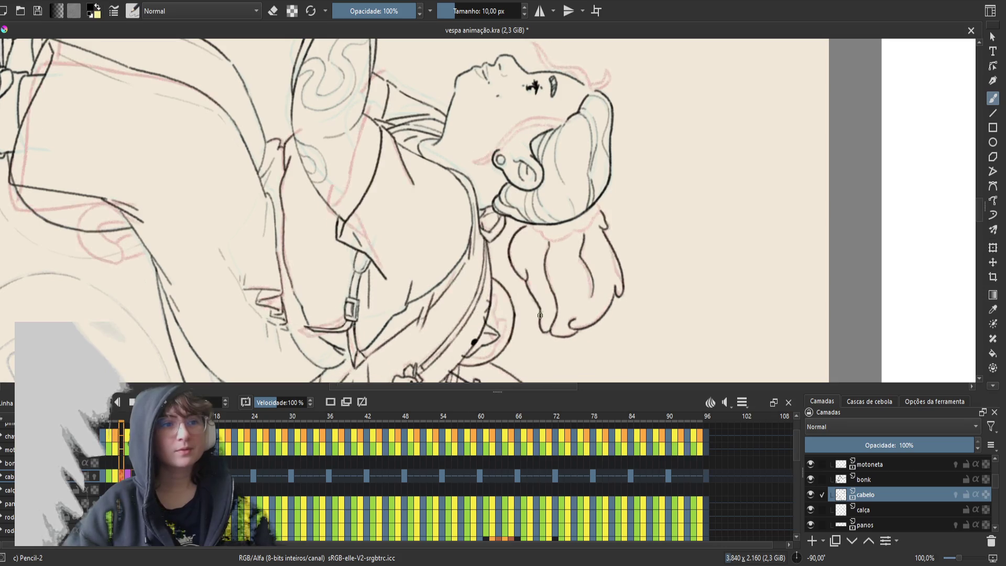
pyautogui.press('space')
pyautogui.moveTo(540, 249)
pyautogui.mouseDown()
pyautogui.moveTo(545, 299)
pyautogui.moveTo(546, 277)
pyautogui.mouseUp()
pyautogui.press('e')
pyautogui.press('e')
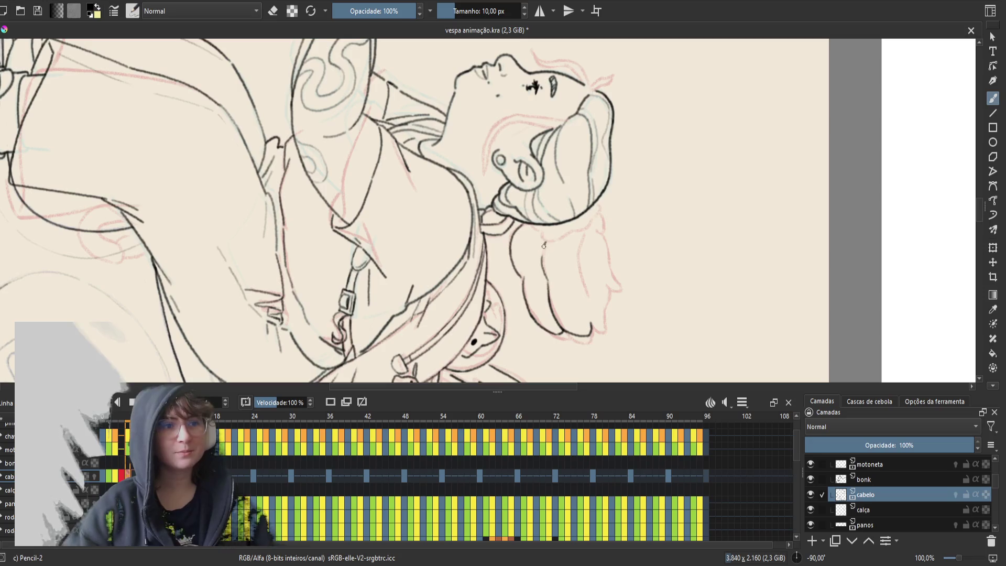
# - Flip between the inked frame and its neighbours to compare the hair
pyautogui.press(',')
pyautogui.press('.')
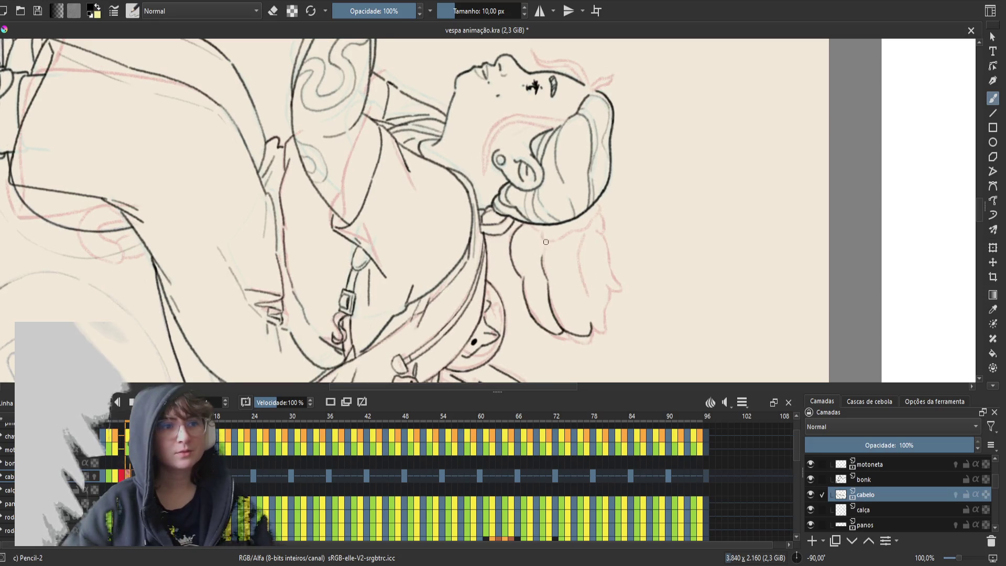
pyautogui.press(',')
pyautogui.press('.')
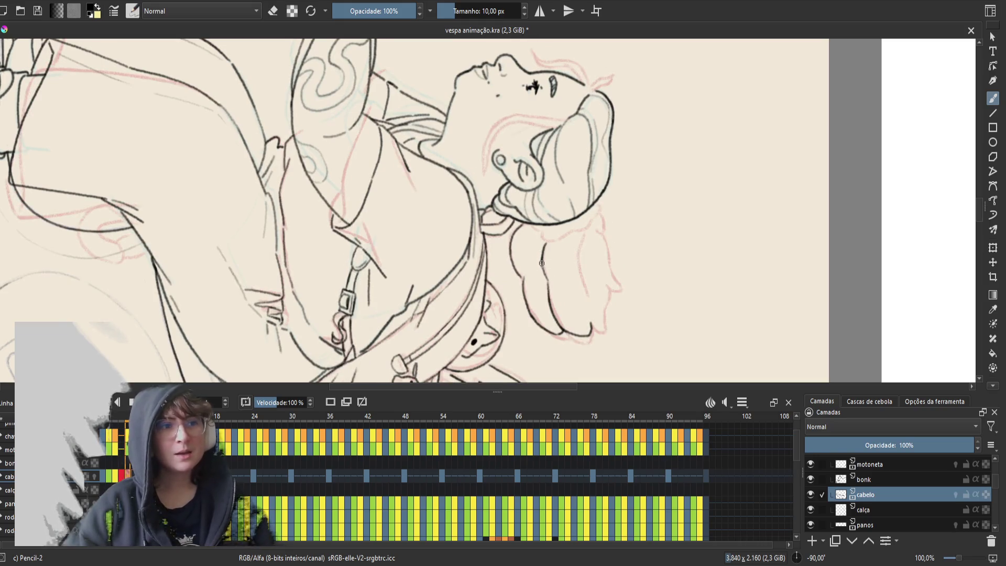
pyautogui.press('e')
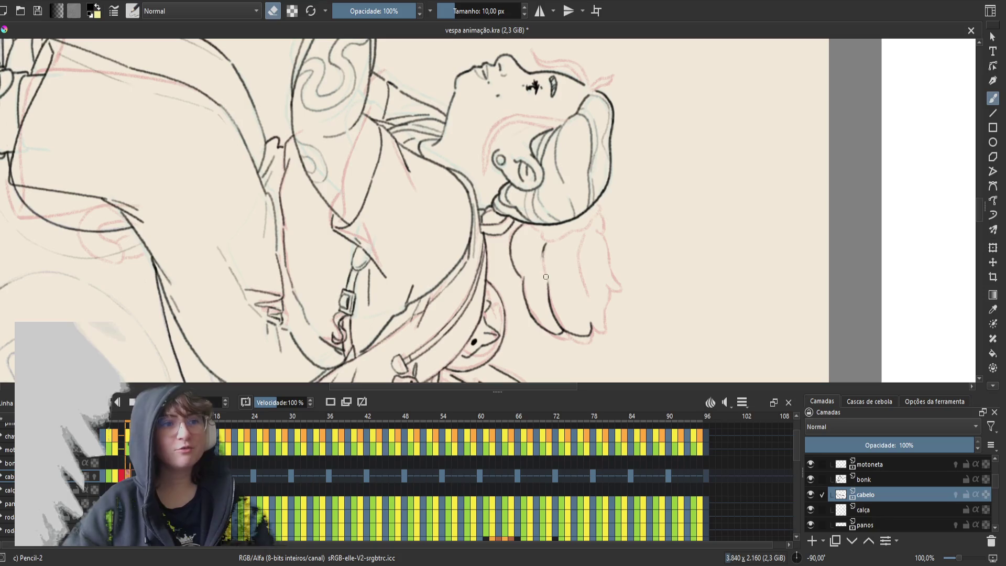
pyautogui.press('e')
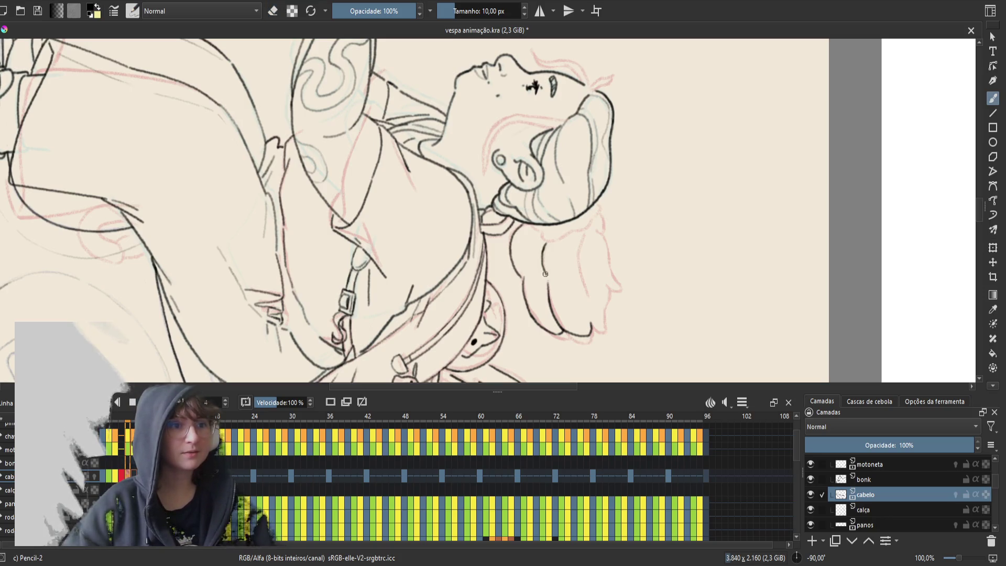
pyautogui.press(',')
pyautogui.press('.')
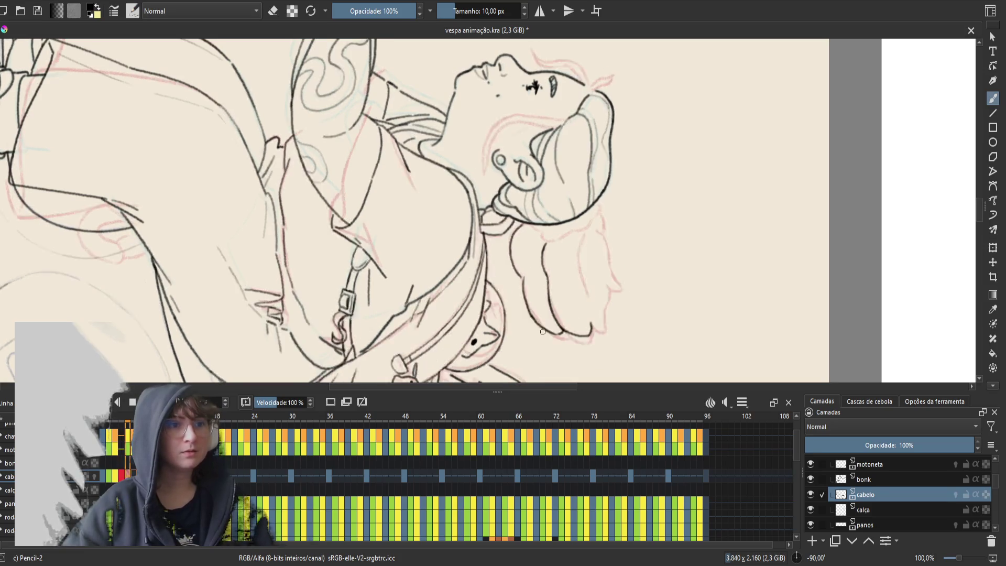
pyautogui.press(',')
pyautogui.press('.')
pyautogui.press(',')
# - Move to the next frame needing fixes and erase part of its dark hair line
pyautogui.press(',')
pyautogui.press(',')
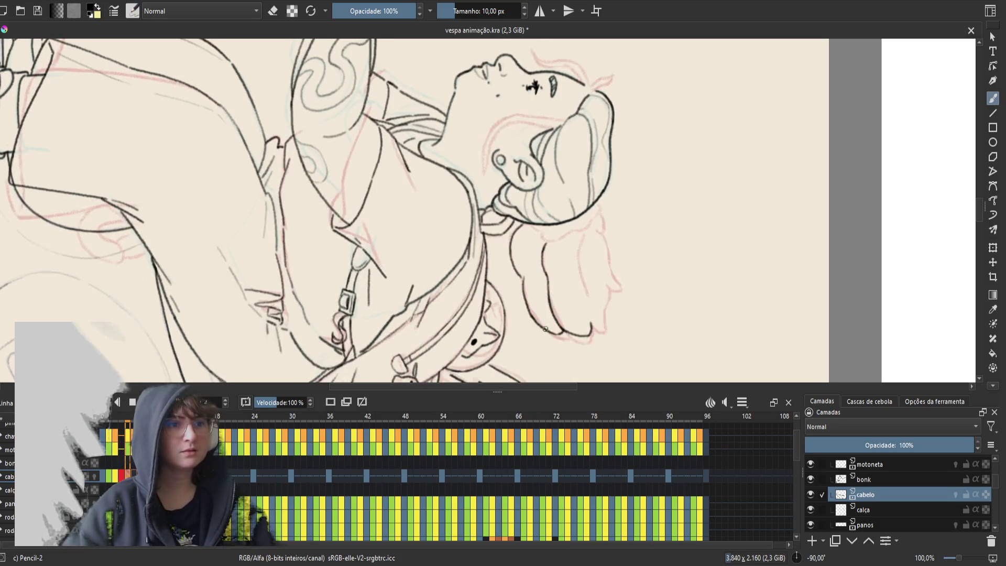
pyautogui.press('.')
pyautogui.press(',')
pyautogui.press('.')
pyautogui.press('.')
pyautogui.press(',')
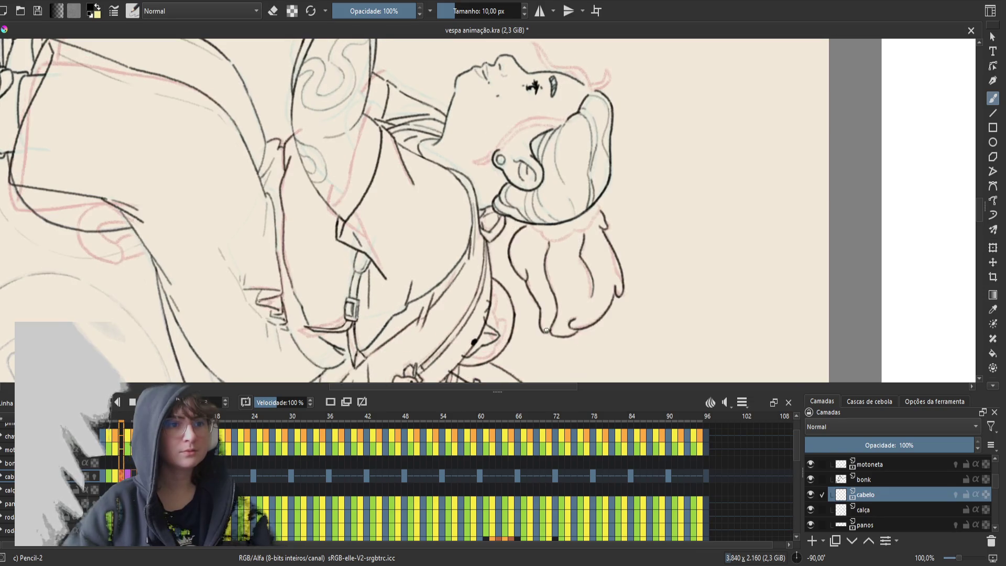
pyautogui.press('.')
pyautogui.press('e')
pyautogui.moveTo(545, 240)
pyautogui.mouseDown()
pyautogui.moveTo(546, 274)
pyautogui.moveTo(544, 254)
pyautogui.mouseUp()
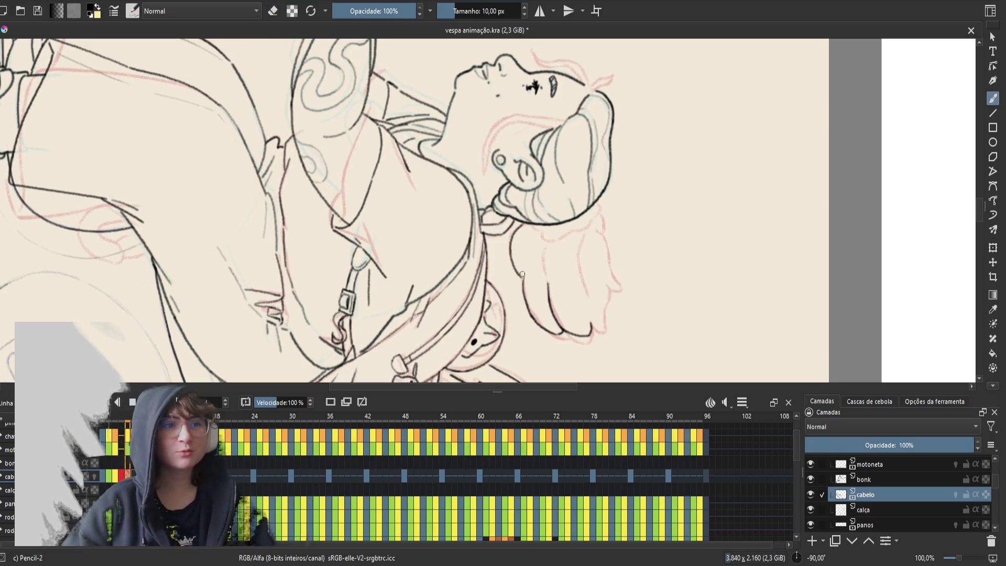
# - Extend the hair contour slightly downward, compare with neighbouring frames, and save the file
pyautogui.press('e')
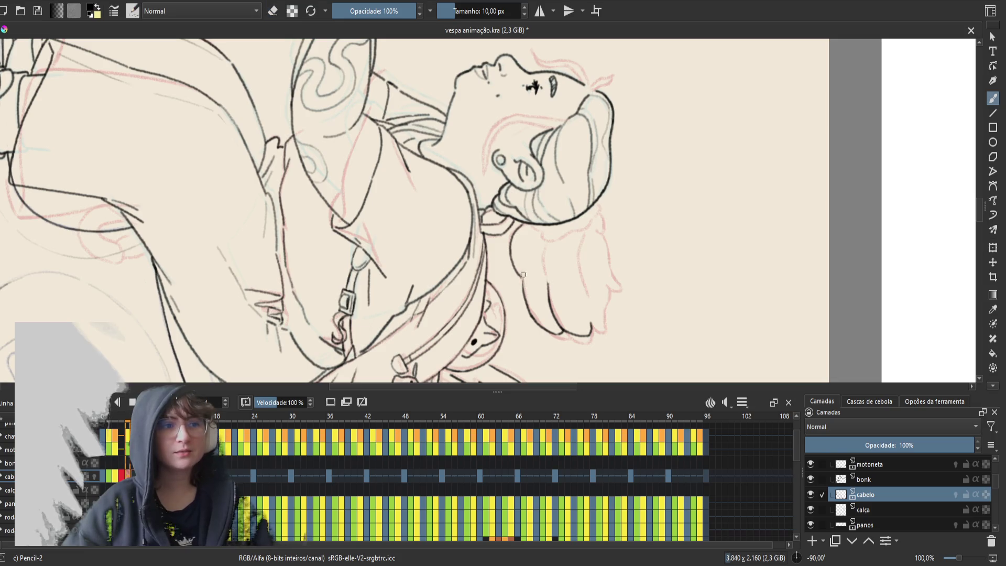
pyautogui.moveTo(522, 276); pyautogui.dragTo(524, 290)
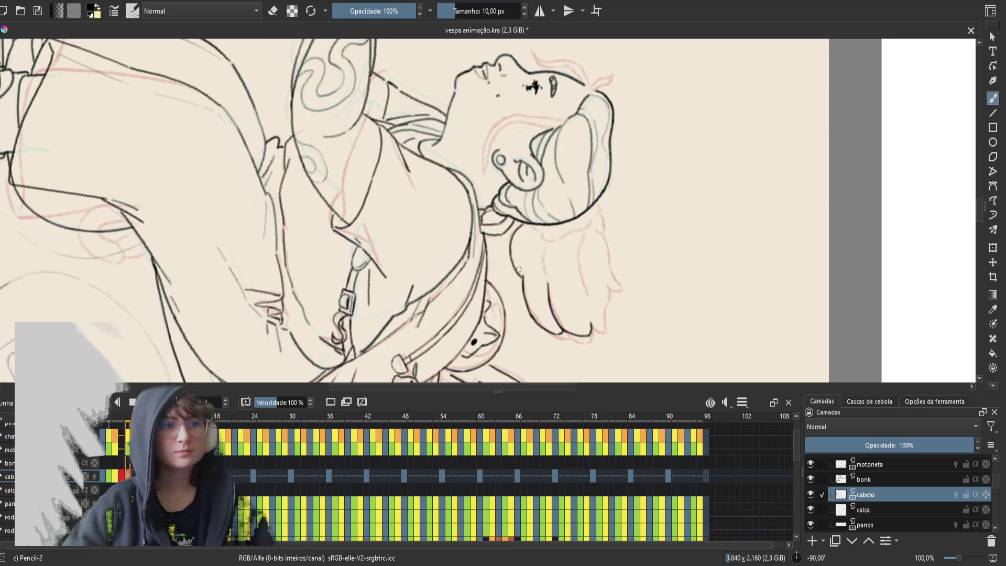
pyautogui.press('Left')
pyautogui.press('Right')
pyautogui.press('Left')
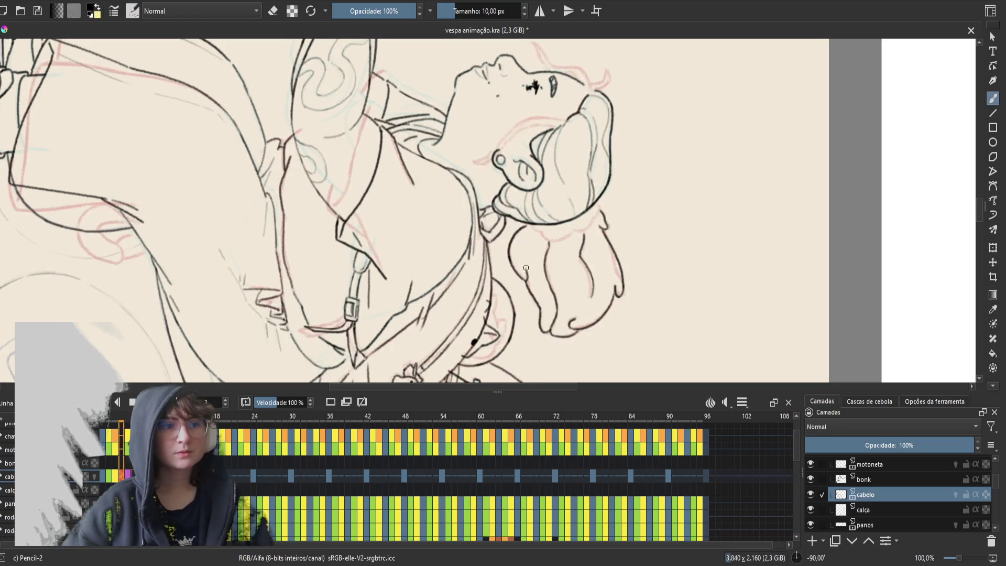
pyautogui.press('Right')
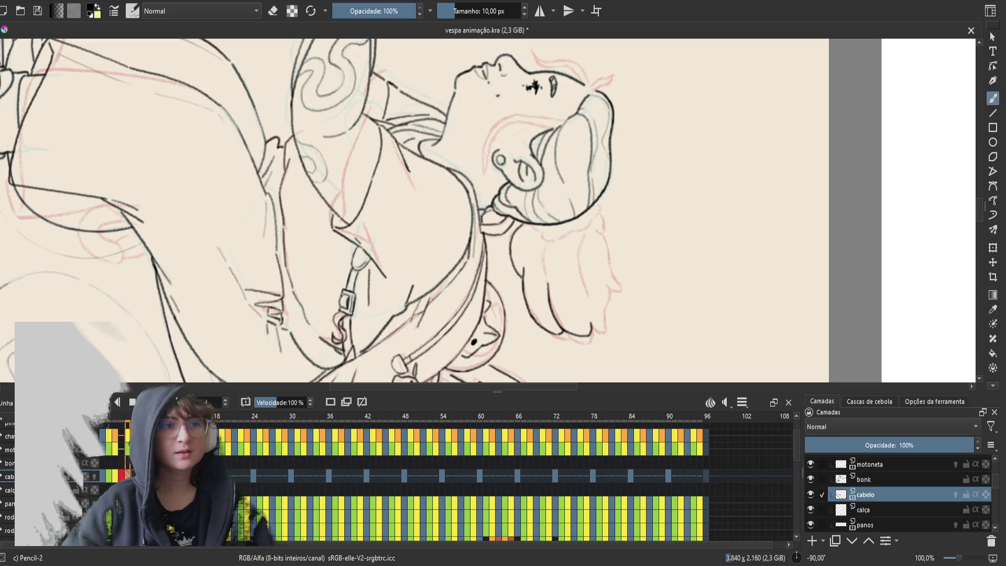
pyautogui.press('Left')
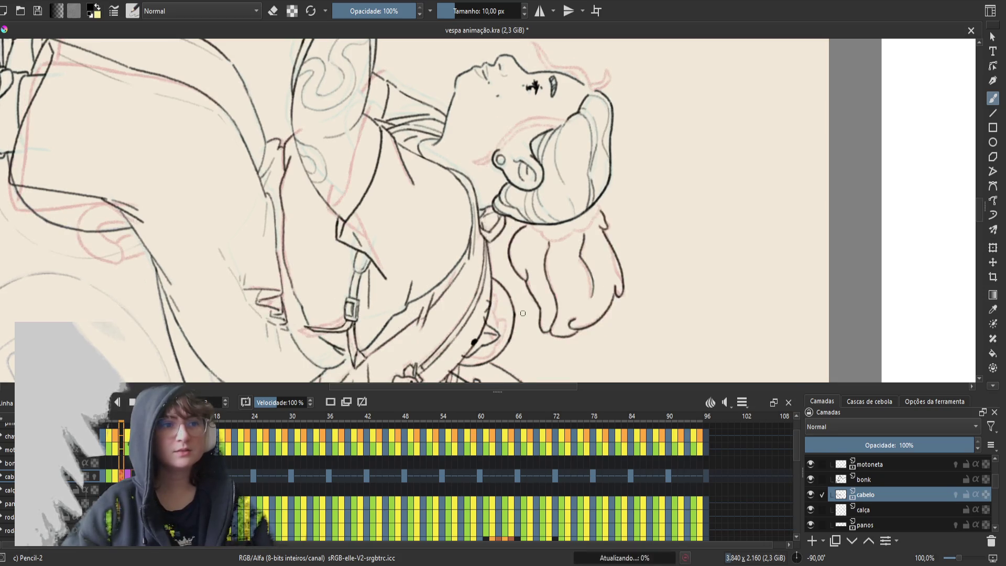
pyautogui.press('Right')
pyautogui.hotkey('ctrl', 's')
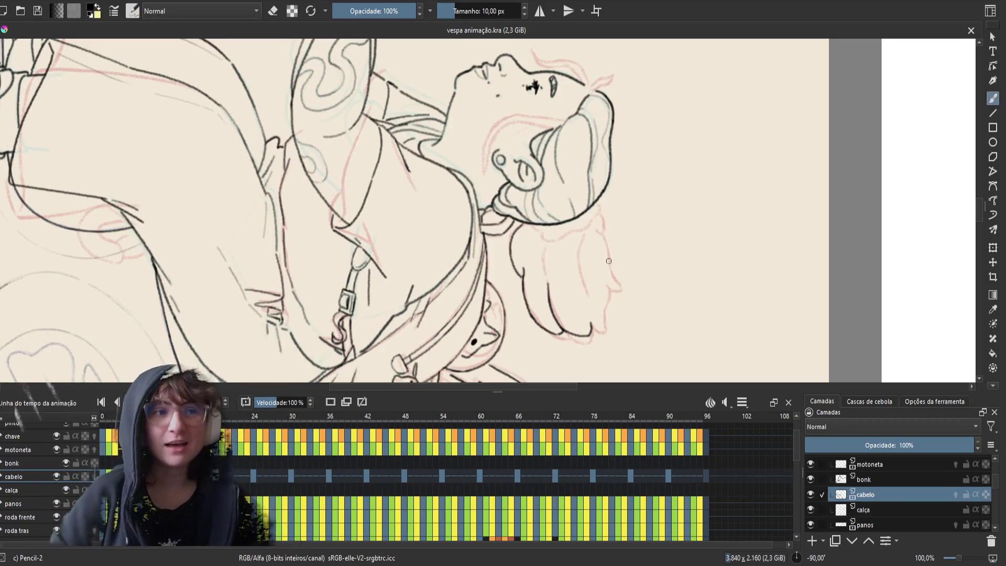
pyautogui.press('.')
pyautogui.press(',')
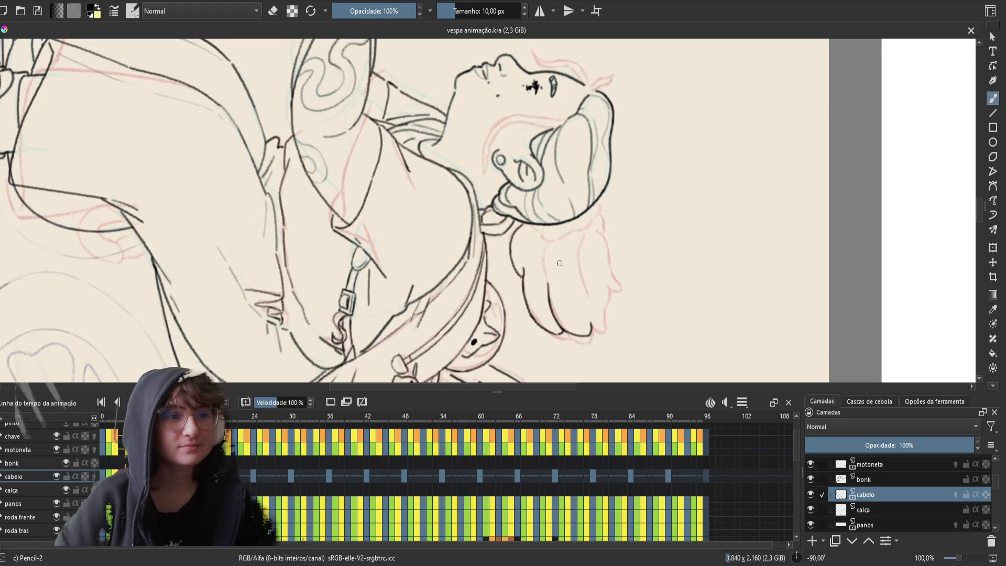
pyautogui.press('.')
pyautogui.press(',')
pyautogui.press('.')
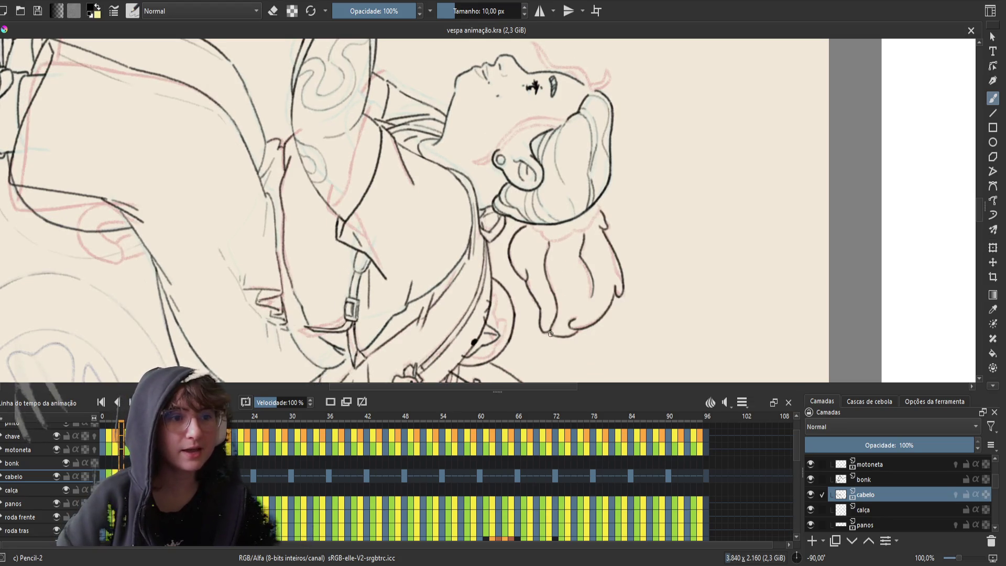
pyautogui.press('.')
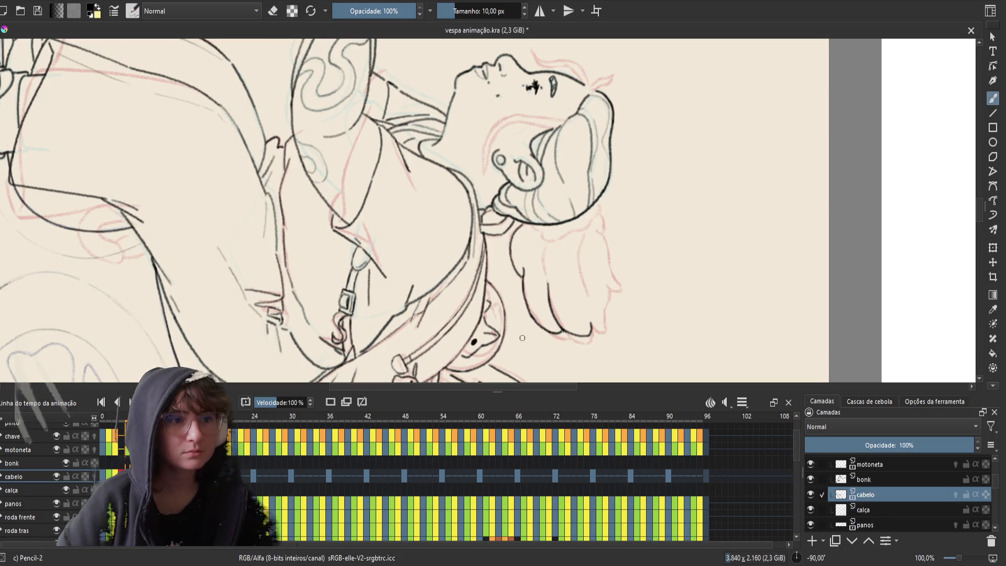
pyautogui.press(',')
pyautogui.press('.')
pyautogui.press(',')
pyautogui.press('.')
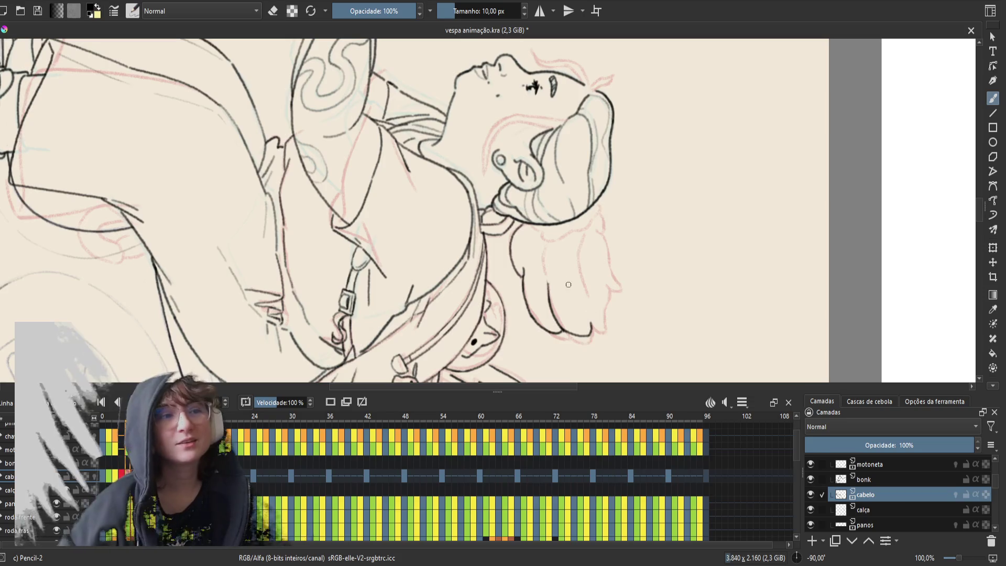
# - Play the animation, then ink a short hair strand, redrawing it several times to get the length right
pyautogui.press('space')
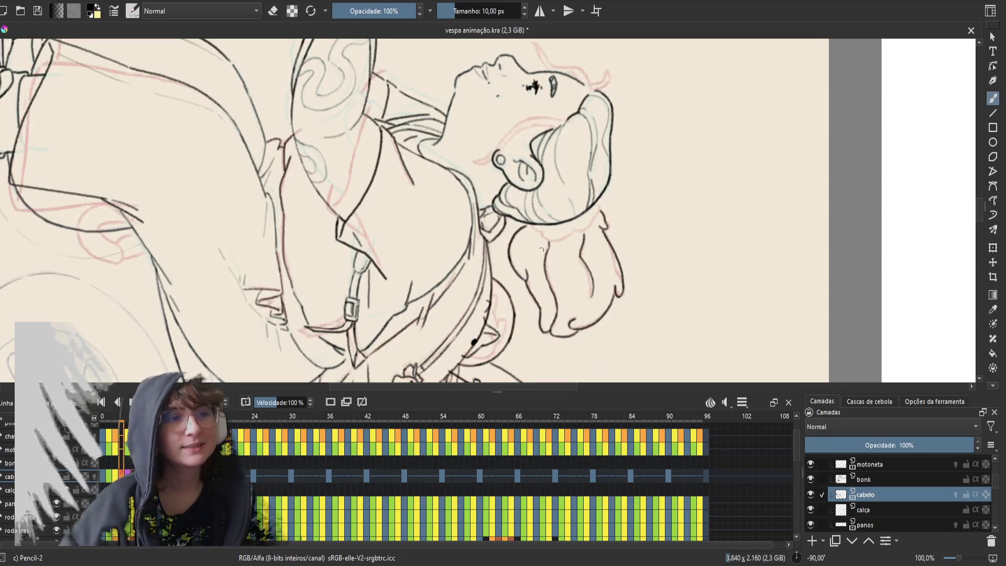
pyautogui.press('e')
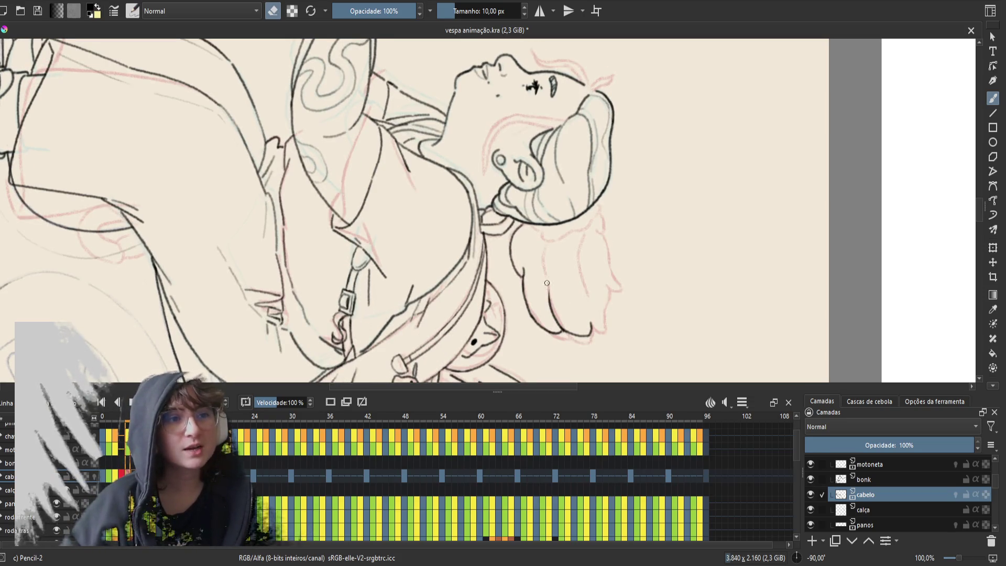
pyautogui.press('e')
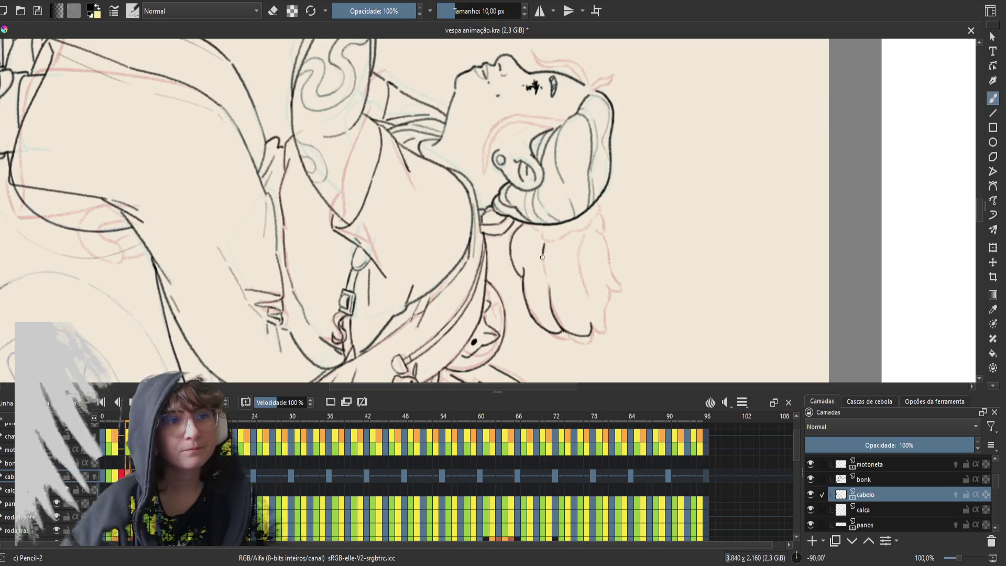
pyautogui.moveTo(547, 286)
pyautogui.mouseDown()
pyautogui.moveTo(543, 243)
pyautogui.moveTo(545, 277)
pyautogui.mouseUp()
pyautogui.hotkey('ctrl', 'z')
pyautogui.hotkey('ctrl', 'z')
pyautogui.moveTo(542, 241); pyautogui.dragTo(544, 281)
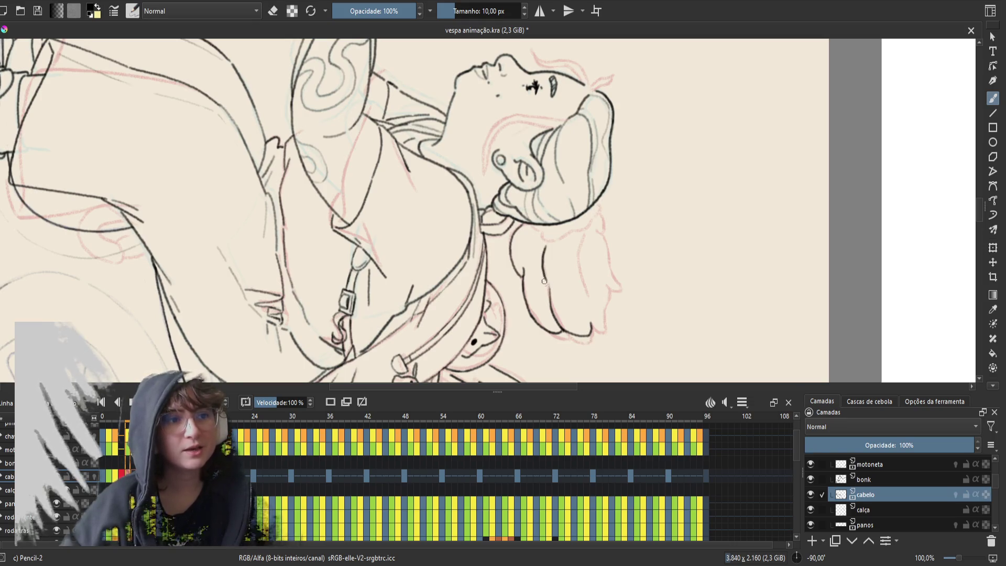
pyautogui.hotkey('ctrl', 'z')
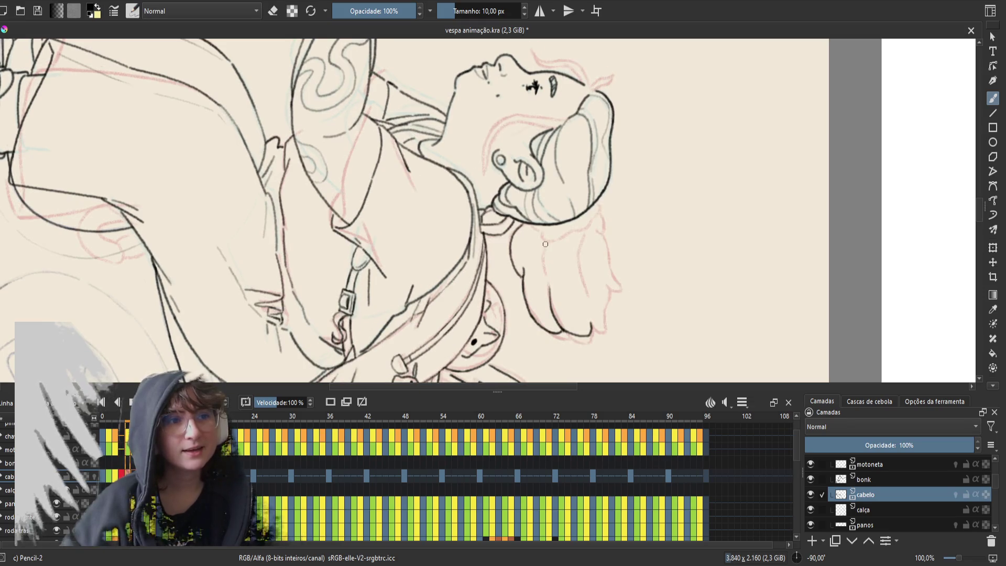
pyautogui.moveTo(543, 242); pyautogui.dragTo(549, 277)
pyautogui.hotkey('ctrl', 'z')
pyautogui.hotkey('ctrl', 'z')
pyautogui.moveTo(543, 242); pyautogui.dragTo(550, 294)
pyautogui.hotkey('ctrl', 'z')
# - Flip between neighbouring frames to check the new strand, then save the file
pyautogui.press('Left')
pyautogui.press('Right')
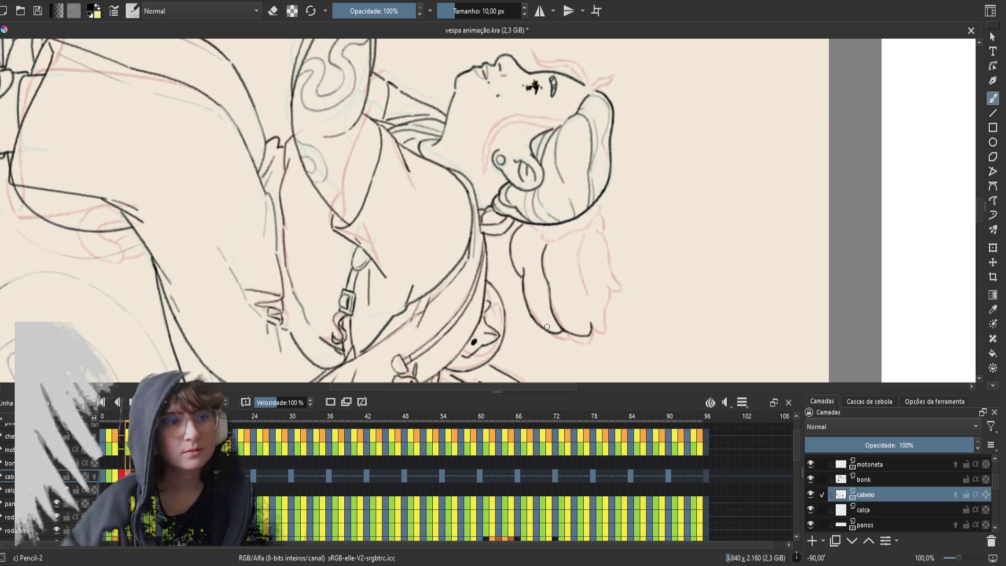
pyautogui.press('Left')
pyautogui.press('Right')
pyautogui.press('Left')
pyautogui.press('Right')
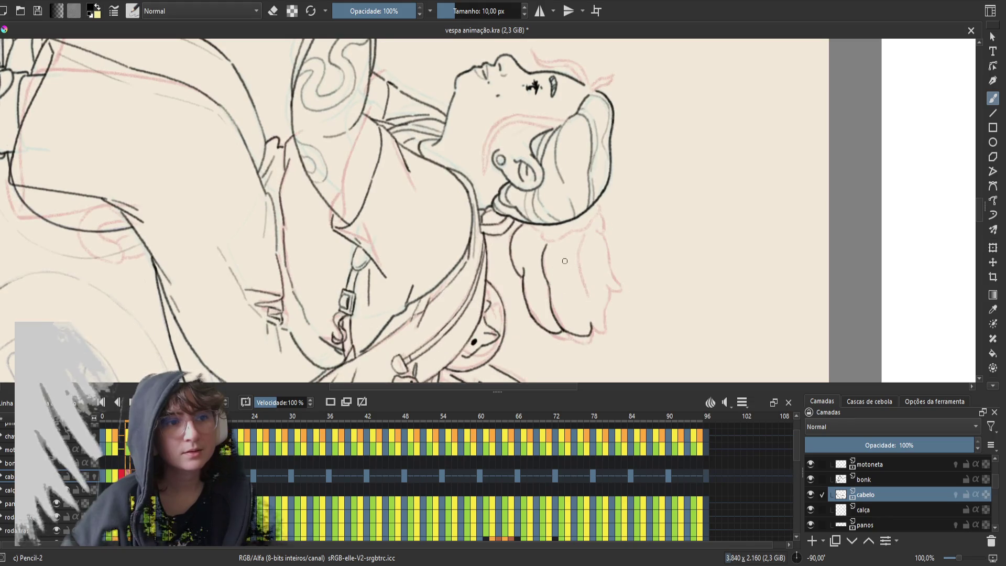
pyautogui.press('Left')
pyautogui.press('Right')
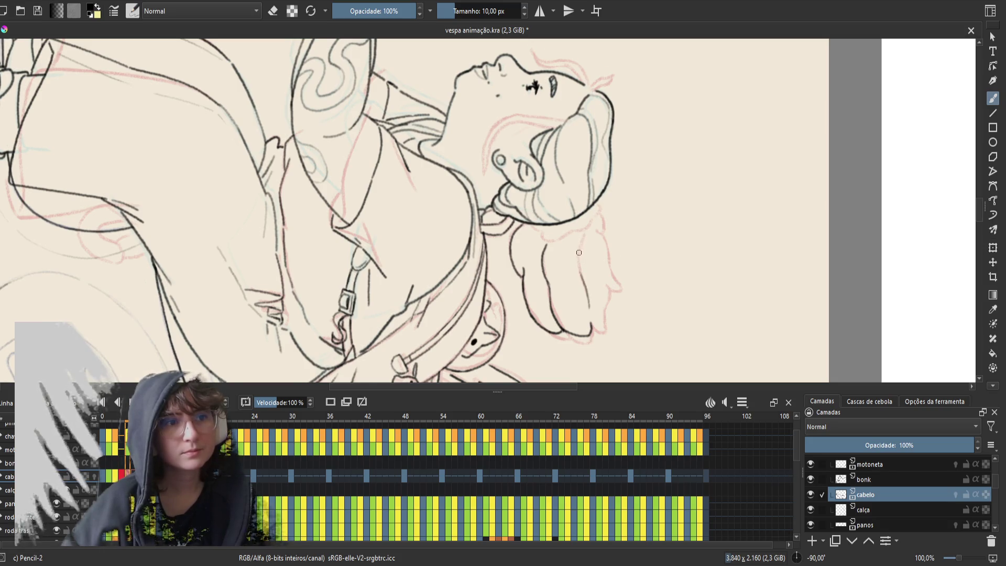
pyautogui.press('Left')
pyautogui.press('Right')
pyautogui.press('Left')
pyautogui.press('Right')
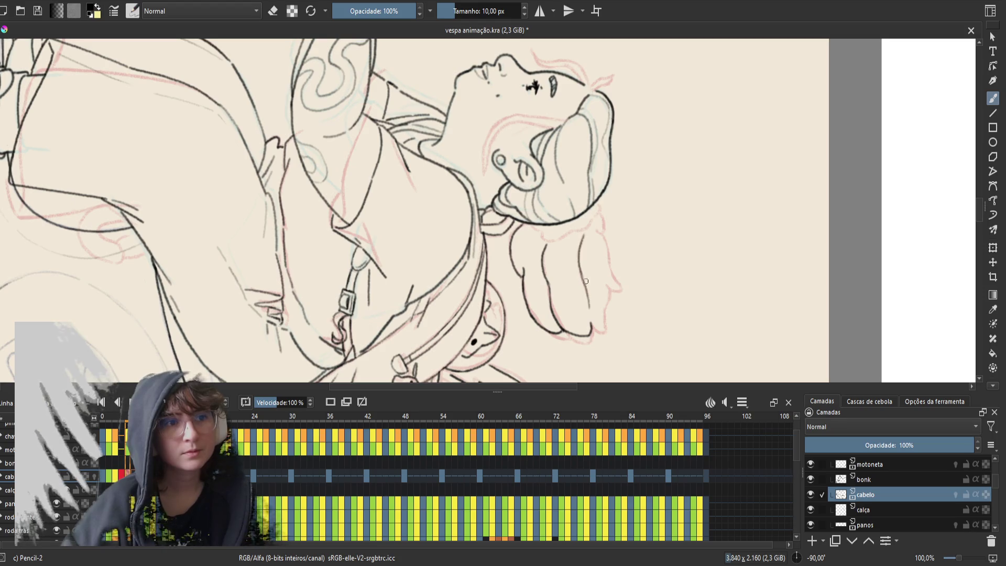
pyautogui.press('Left')
pyautogui.press('Right')
pyautogui.press('Left')
pyautogui.press('Right')
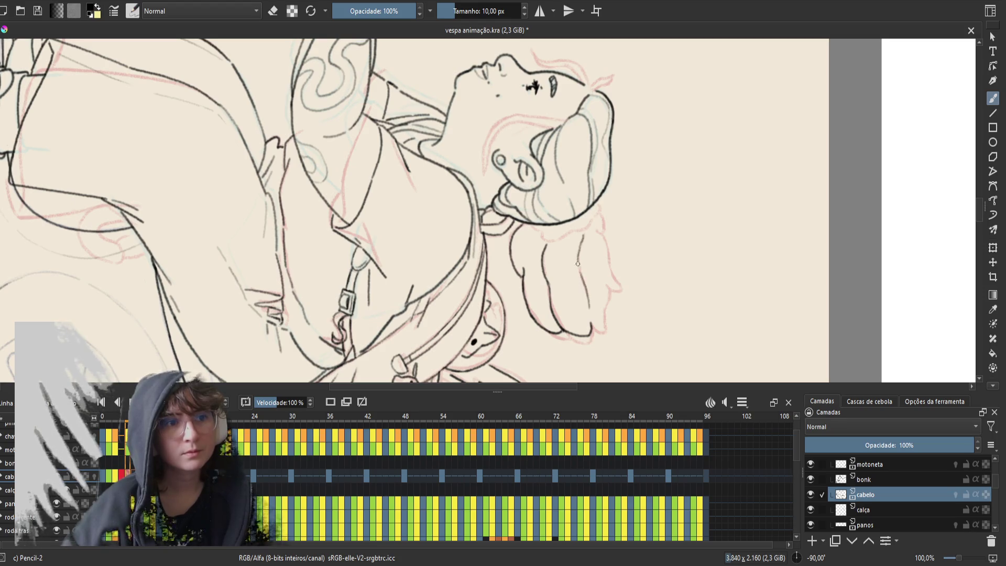
pyautogui.press('Left')
pyautogui.press('Left')
pyautogui.press('Right')
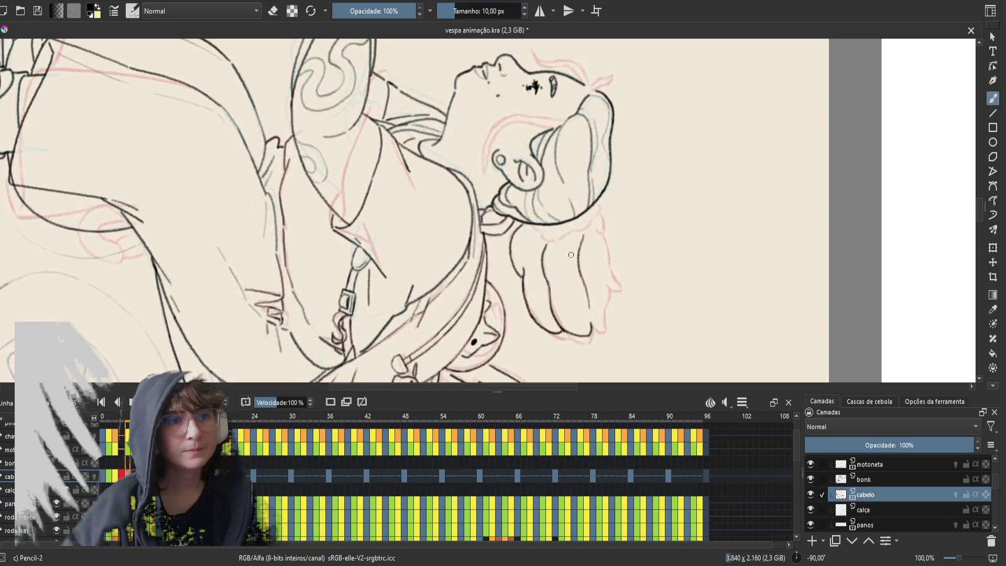
pyautogui.press('Left')
pyautogui.press('Right')
pyautogui.press('Left')
pyautogui.press('Right')
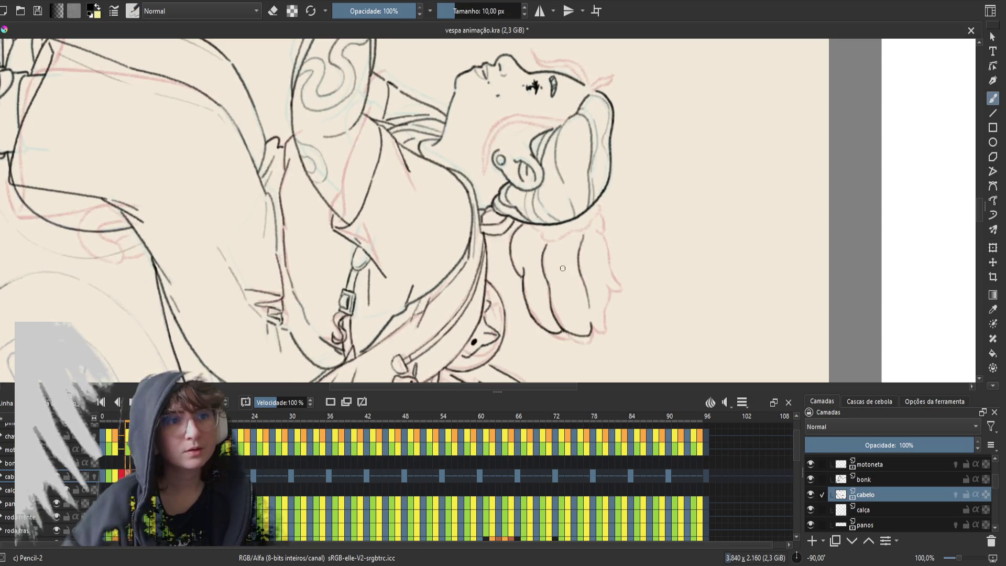
pyautogui.press('Left')
pyautogui.press('Right')
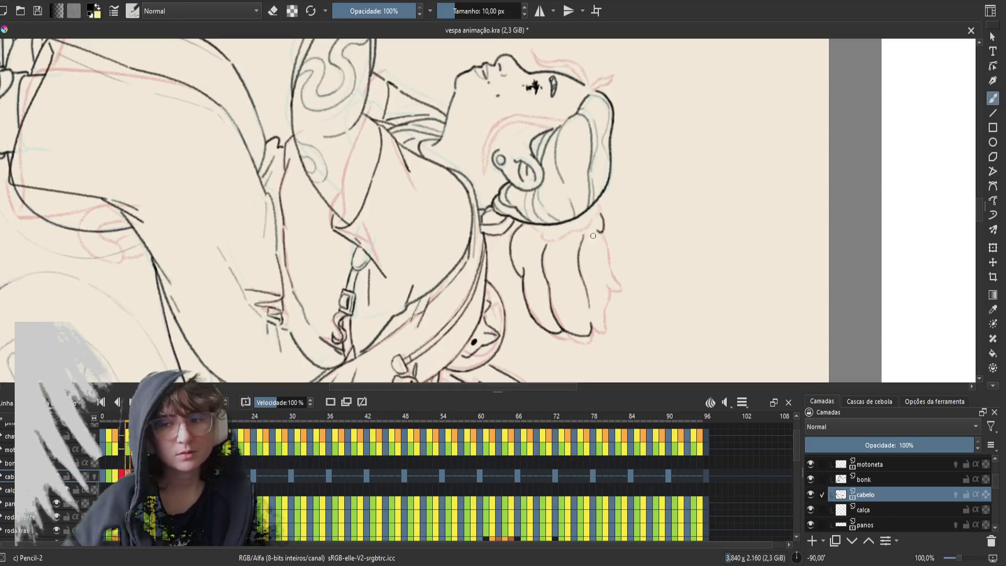
pyautogui.hotkey('ctrl', 's')
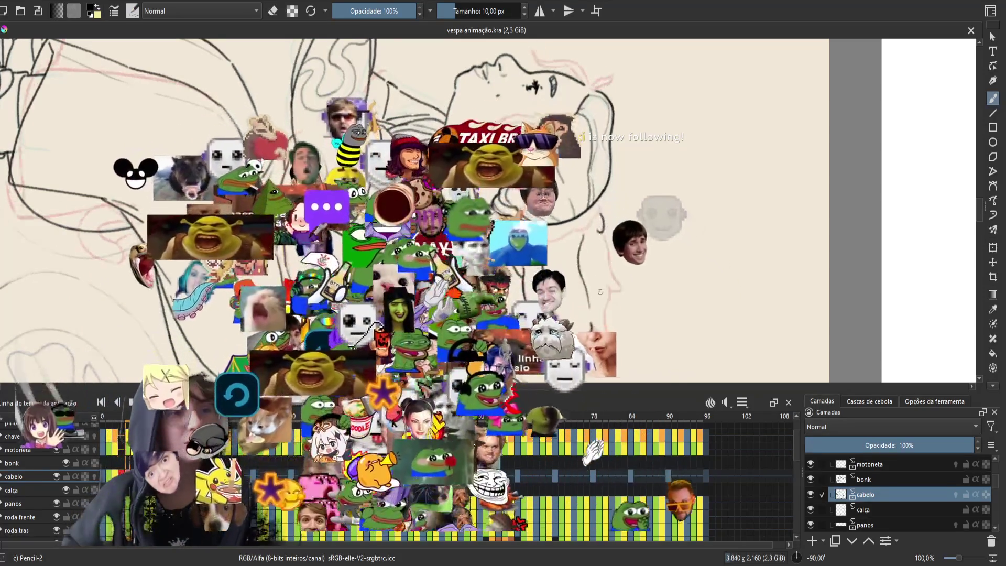
# - Toggle the eraser for a quick hair touch-up, then step forward through neighbouring frames
pyautogui.press('e')
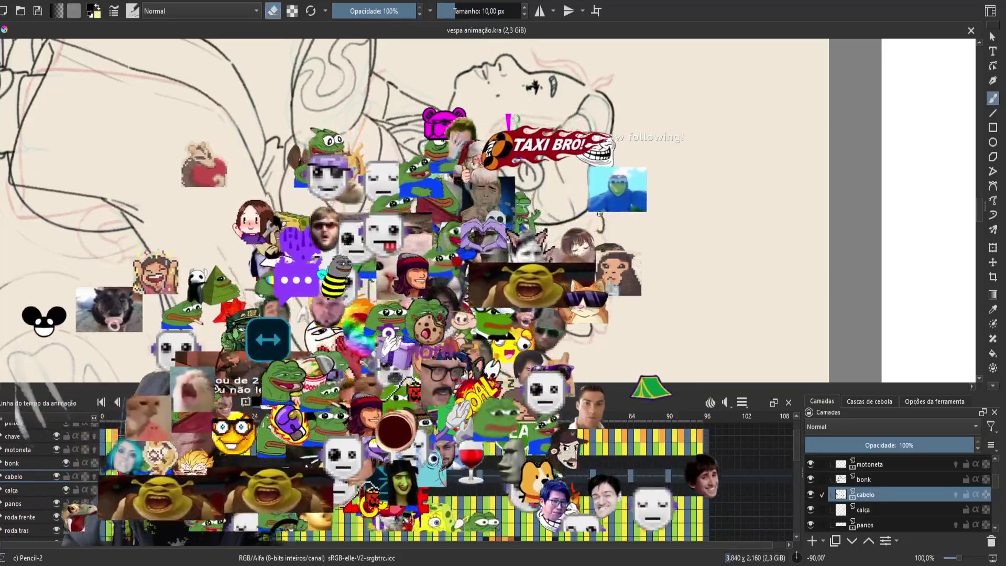
pyautogui.press('e')
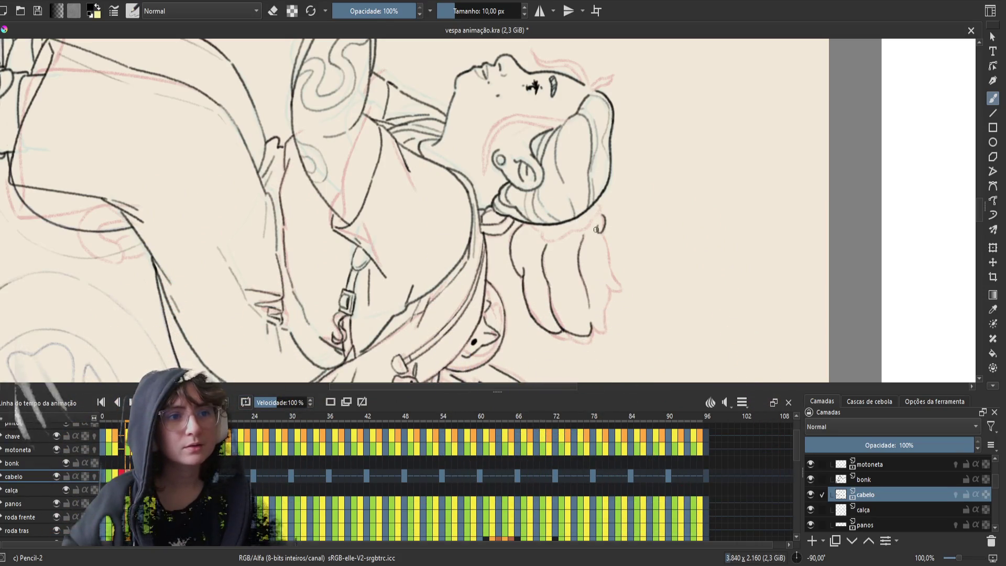
pyautogui.press('Right')
pyautogui.press('Right')
pyautogui.press('Right')
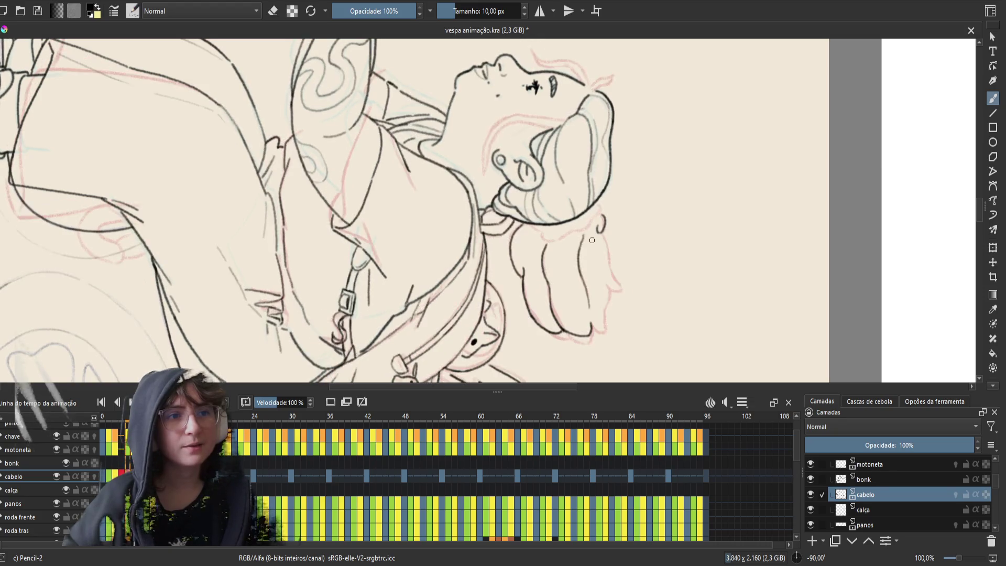
pyautogui.press('Right')
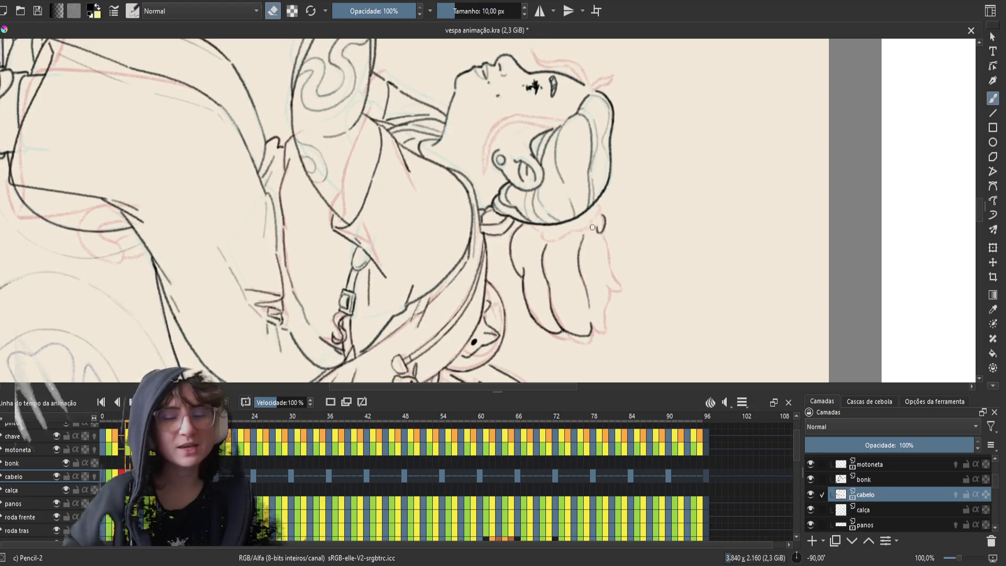
# - Step to another frame, save vespa animação.kra, play the animation back and save again
pyautogui.press('Right')
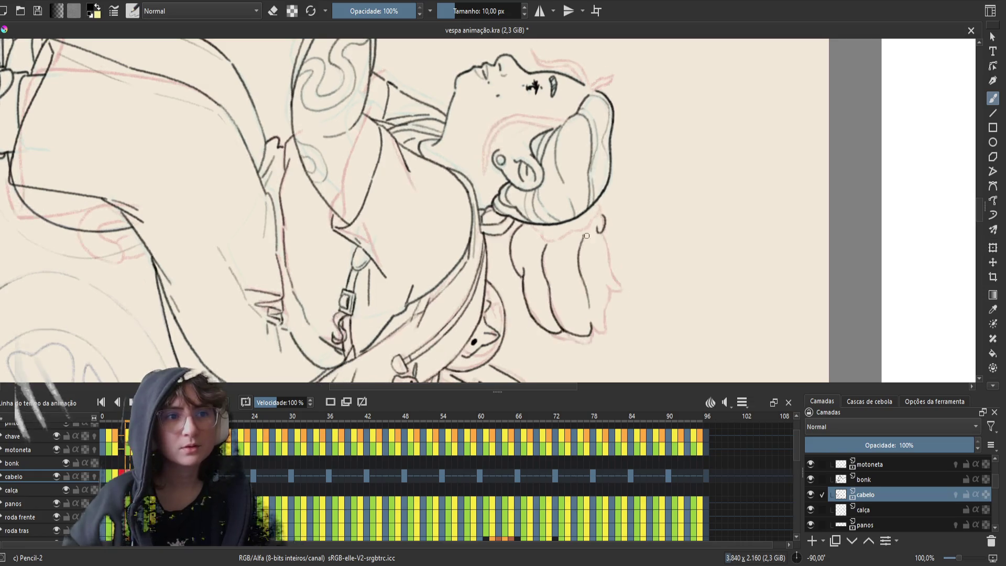
pyautogui.press('e')
pyautogui.press('e')
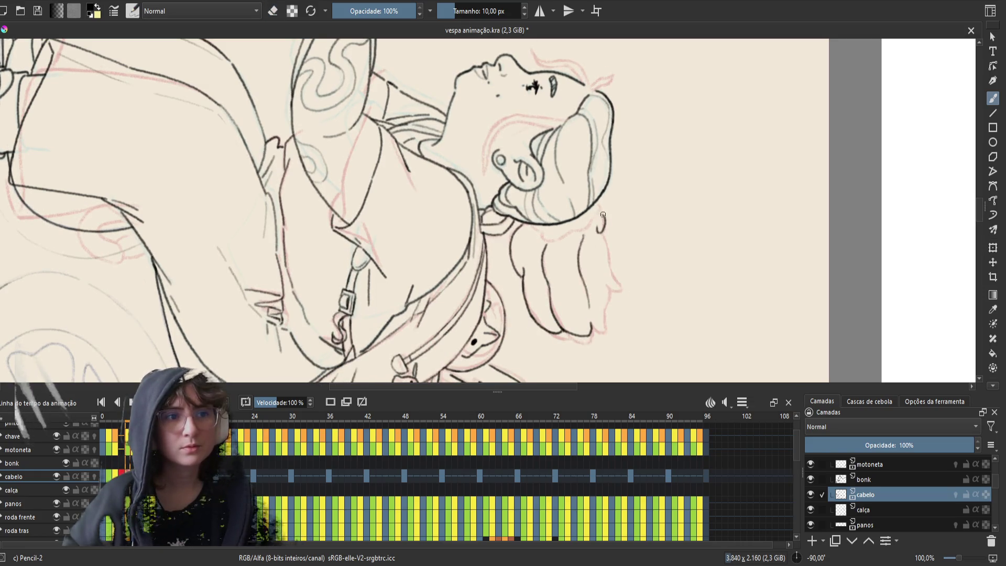
pyautogui.hotkey('ctrl', 's')
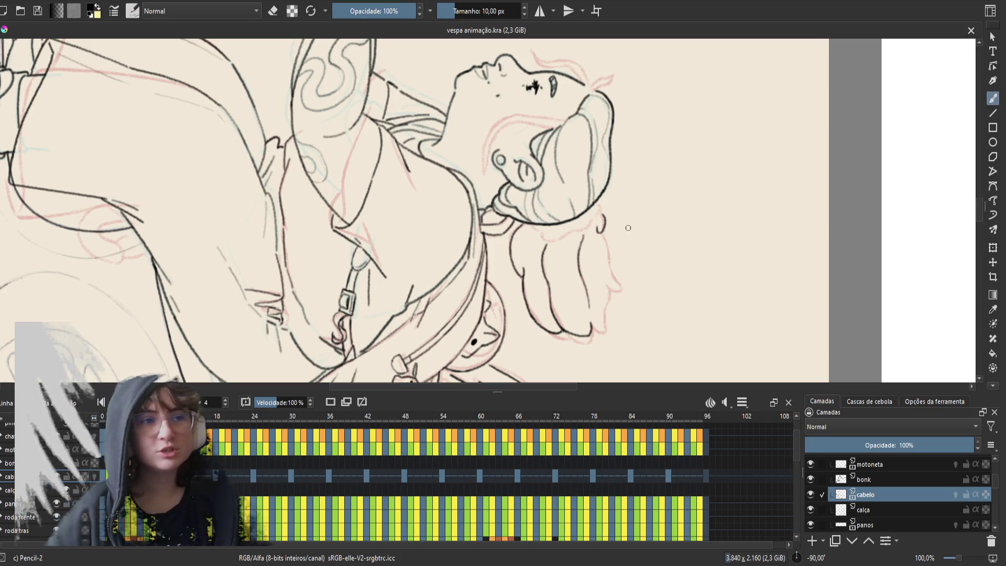
pyautogui.press('space')
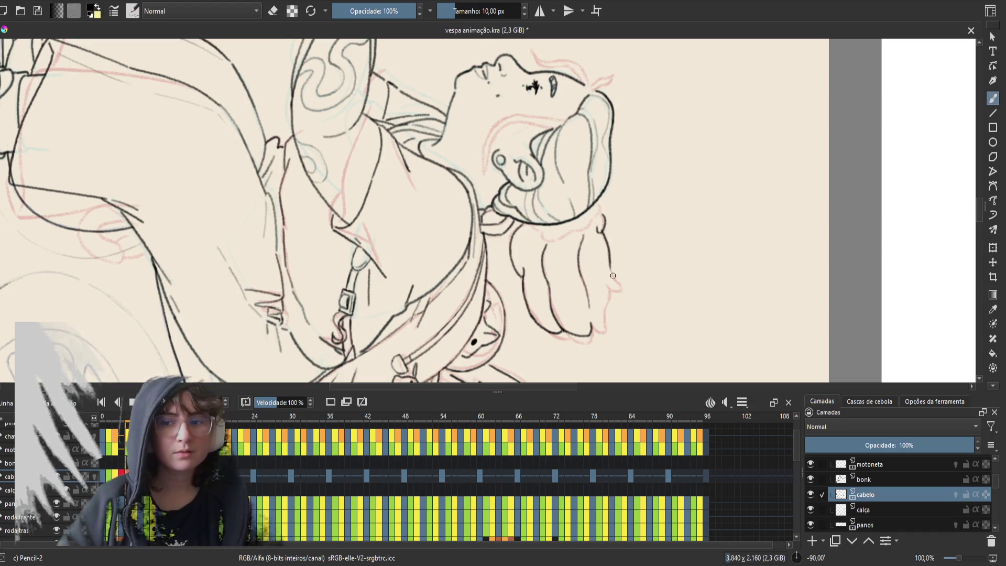
pyautogui.hotkey('ctrl', 's')
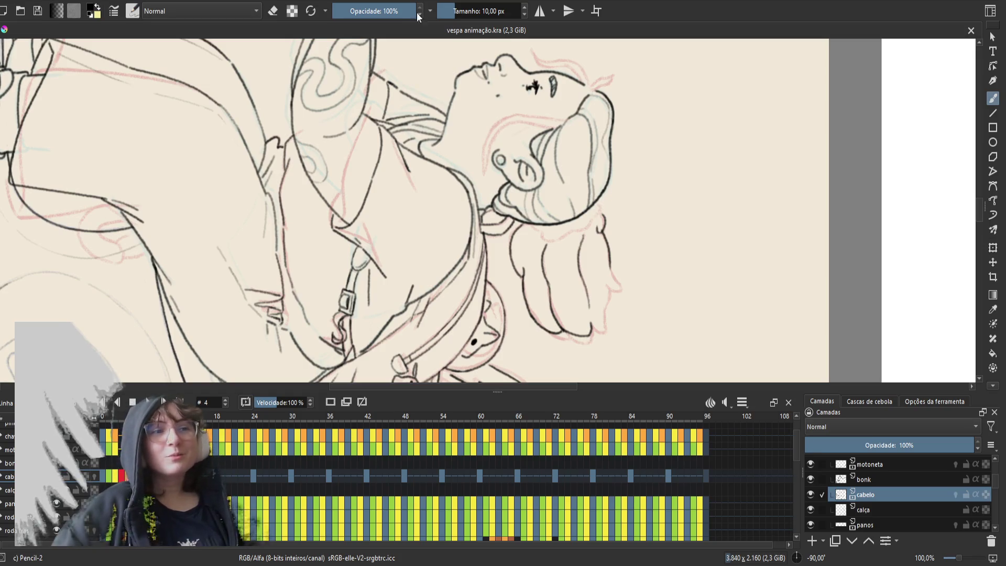
# - On cabelo frame 4, extend the hair's right outline downward into a curled hook, comparing with frame 3
pyautogui.click(568, 185)
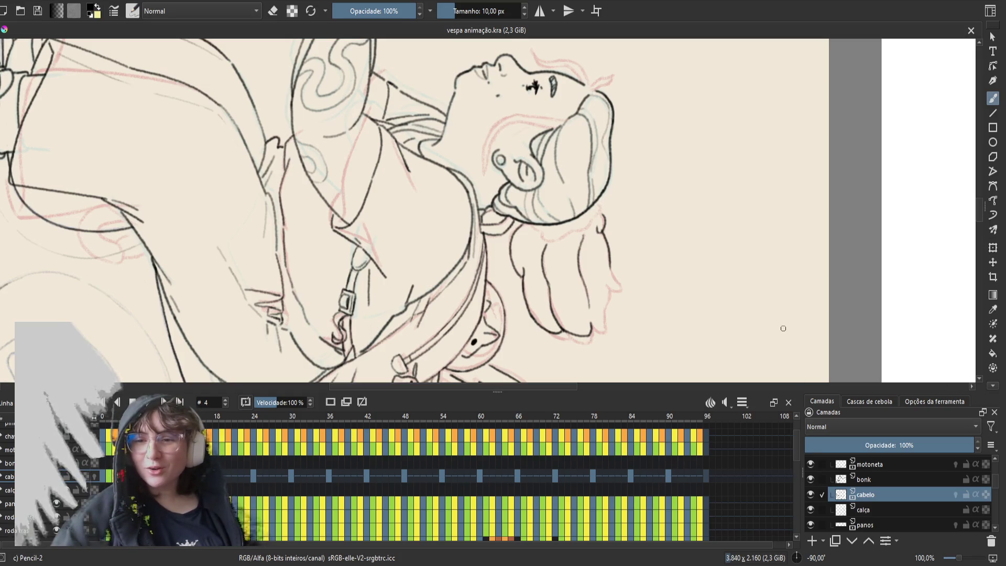
pyautogui.moveTo(657, 319); pyautogui.dragTo(738, 319)
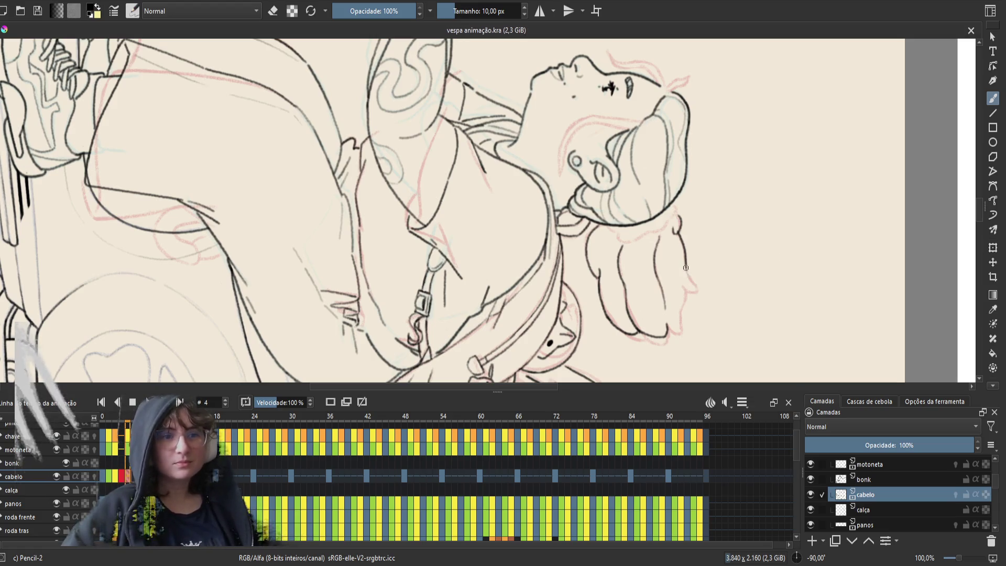
pyautogui.moveTo(685, 265); pyautogui.dragTo(691, 278)
pyautogui.hotkey('ctrl', 's')
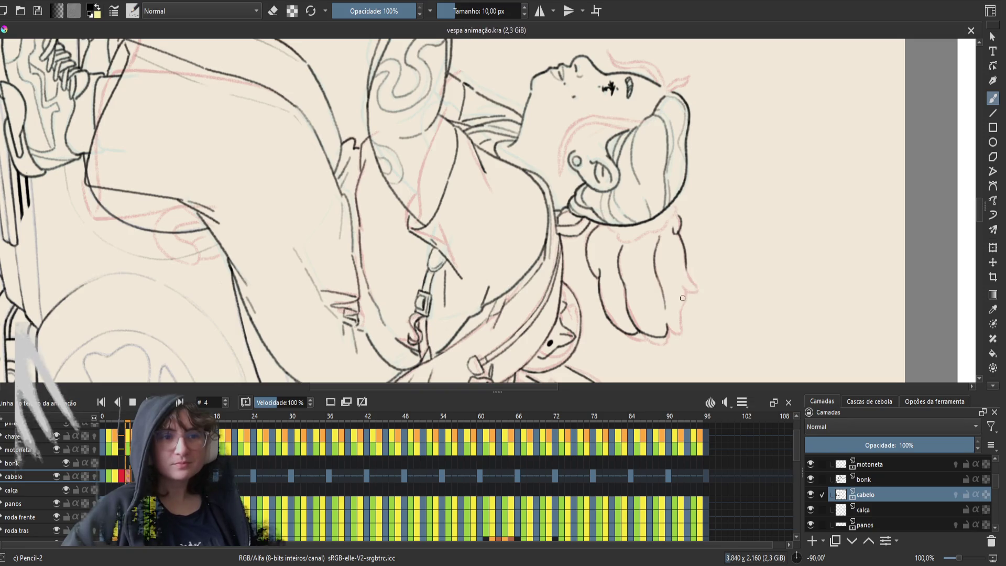
pyautogui.press('Left')
pyautogui.press('Right')
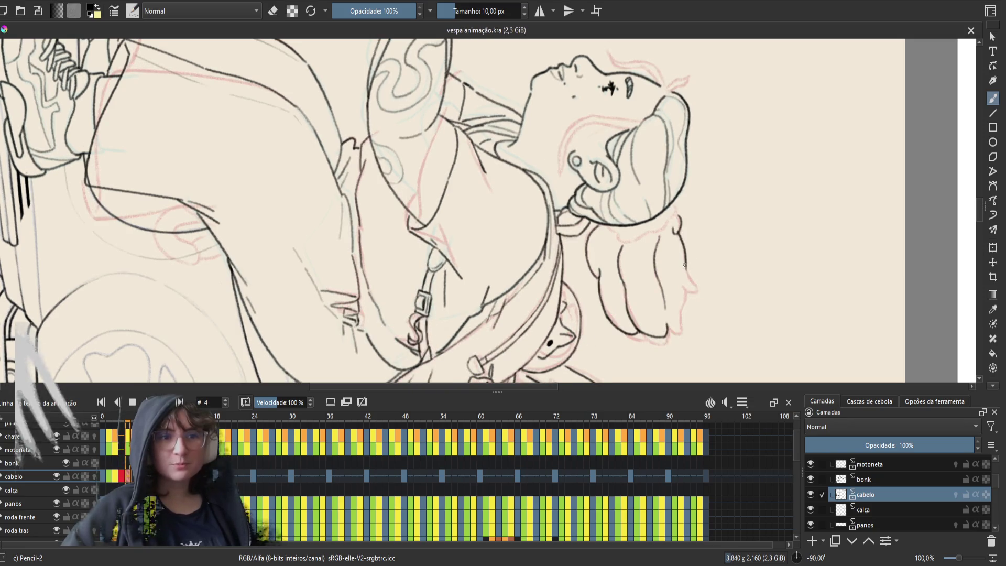
pyautogui.moveTo(686, 271); pyautogui.dragTo(697, 290)
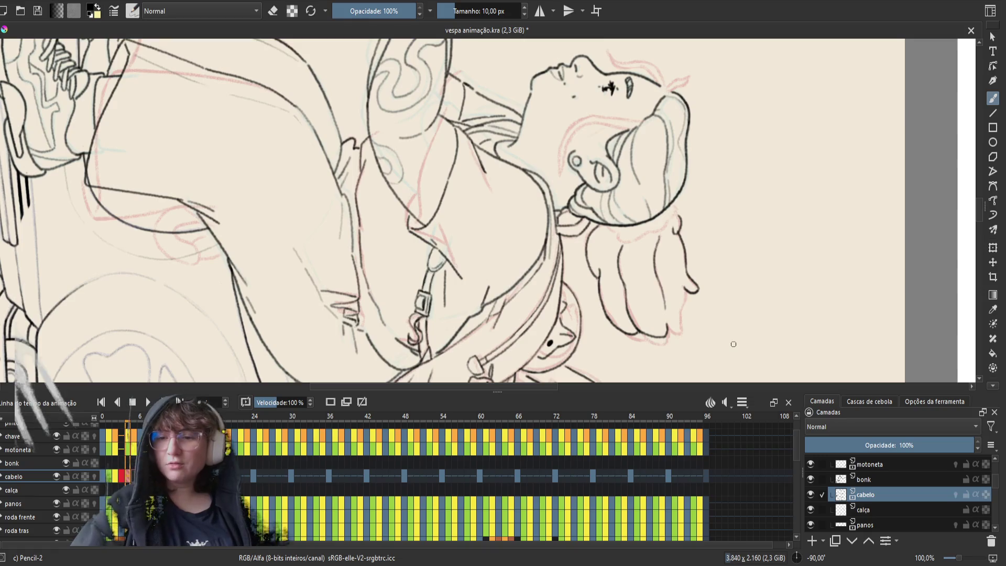
pyautogui.press('space')
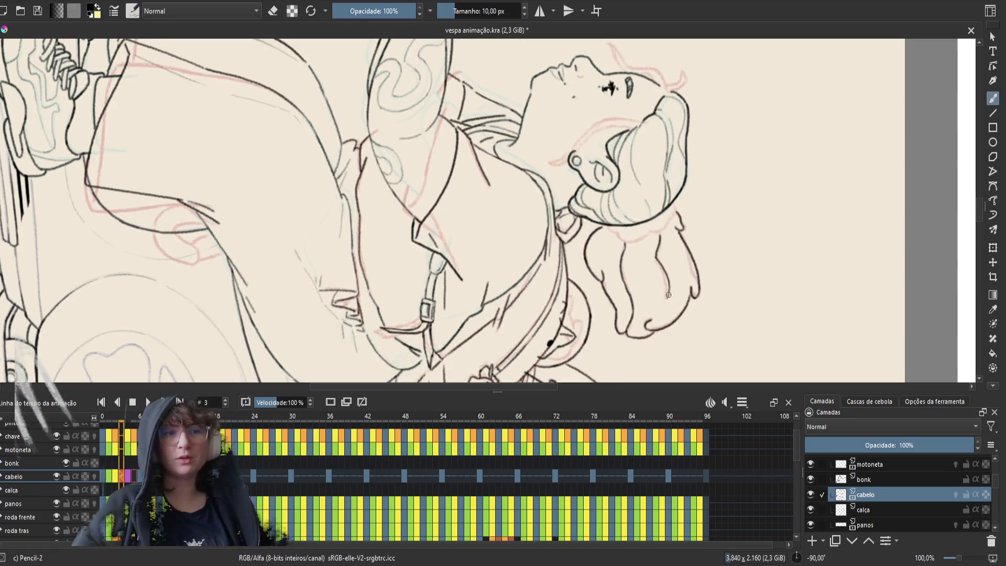
# - Ink a small curl at the tip of frame 4's hair lock and compare it with frame 3
pyautogui.press('space')
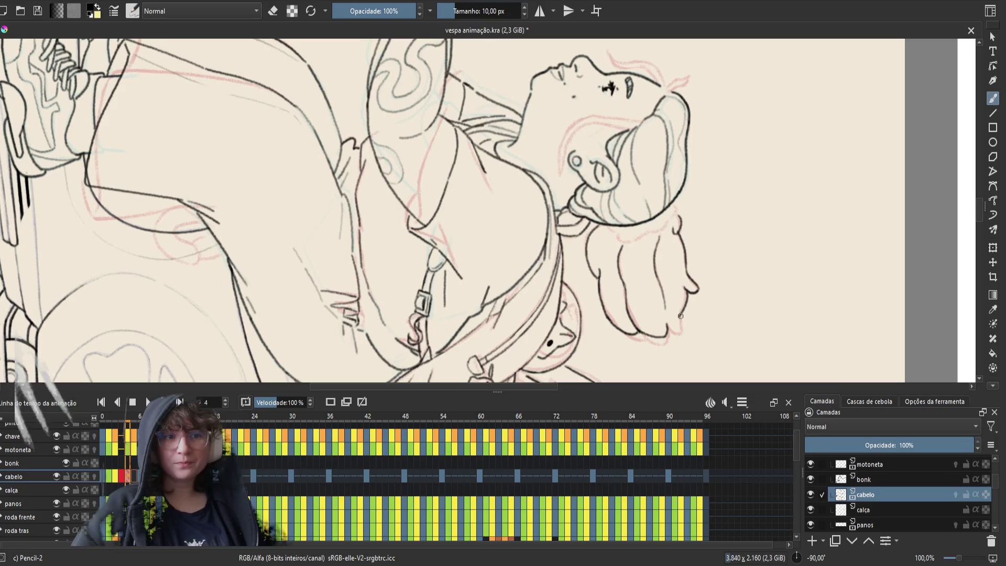
pyautogui.moveTo(680, 321); pyautogui.dragTo(670, 329)
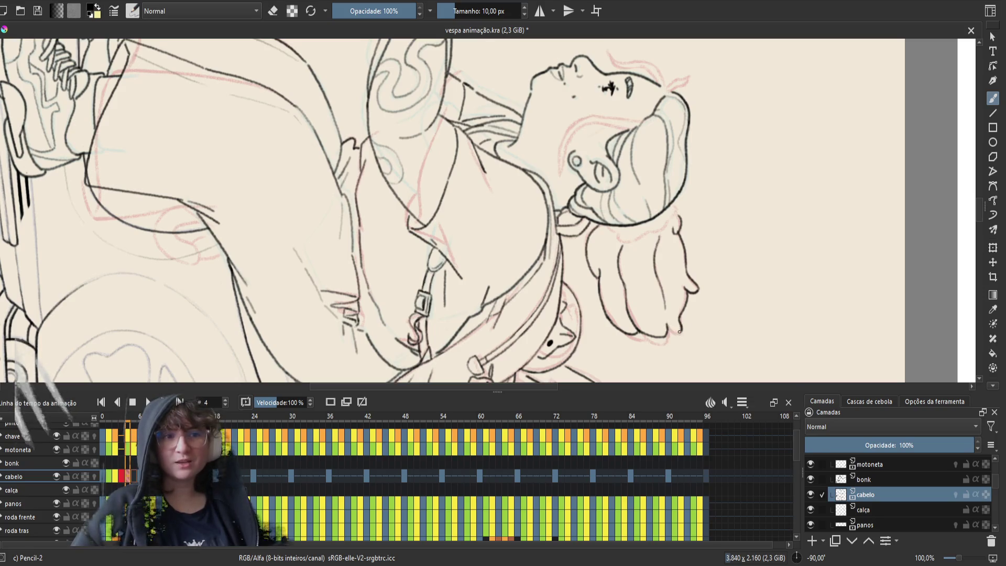
pyautogui.press('Left')
pyautogui.press('Right')
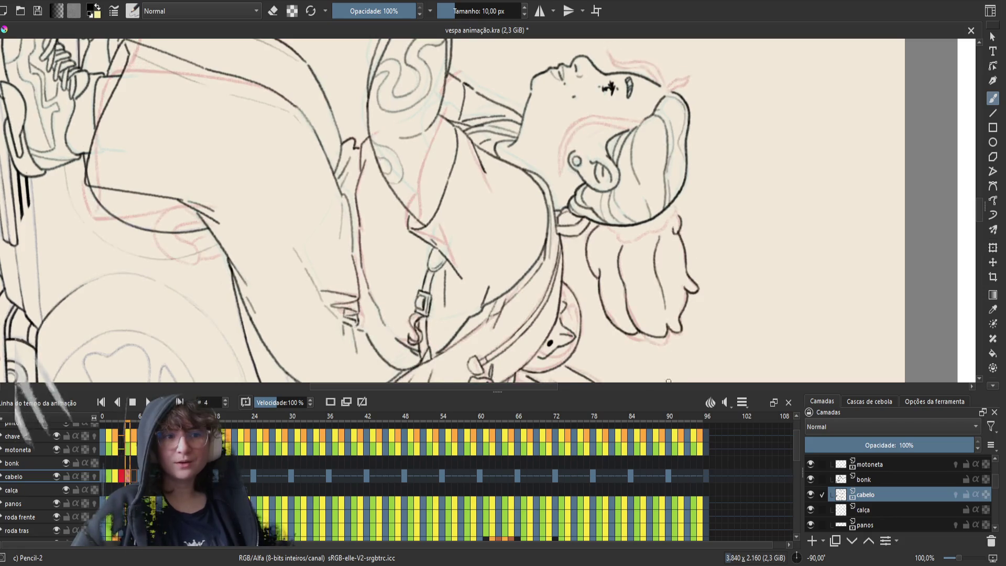
pyautogui.press('Left')
pyautogui.press('Right')
pyautogui.press('Left')
pyautogui.press('Right')
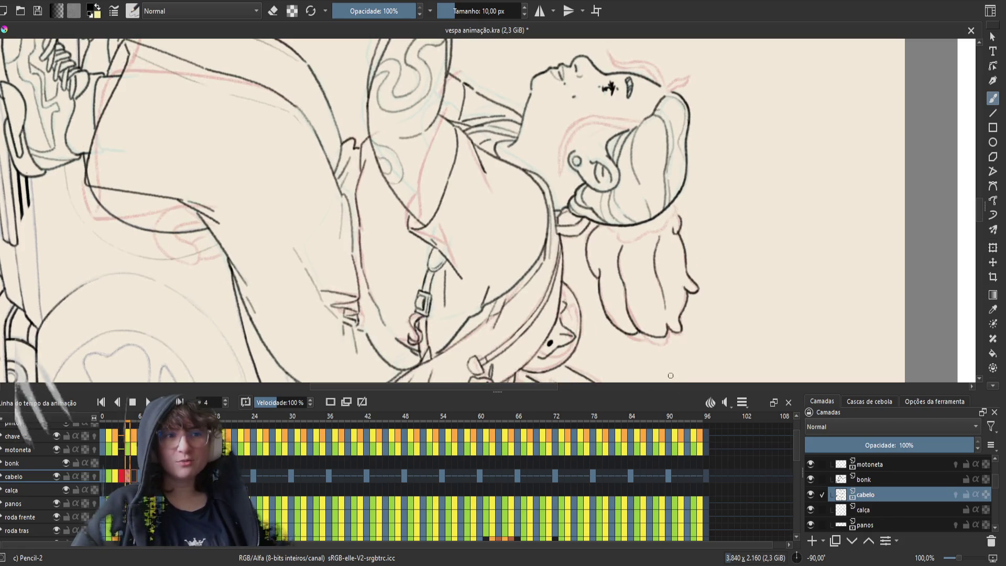
pyautogui.press('Left')
pyautogui.press('Right')
pyautogui.press('Right')
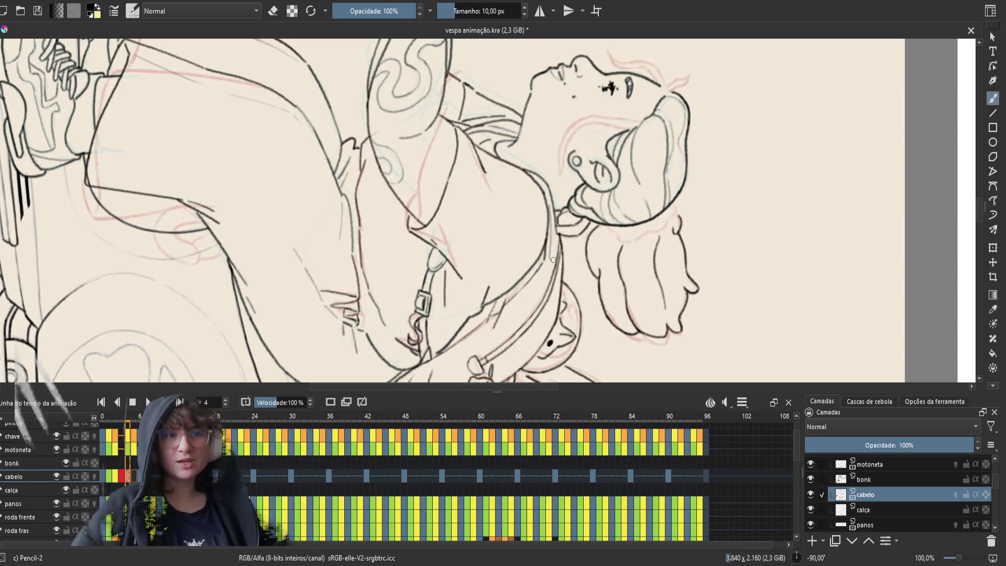
# - Redraw the ink line down the hair's left edge on frame 4 and save the file
pyautogui.press('e')
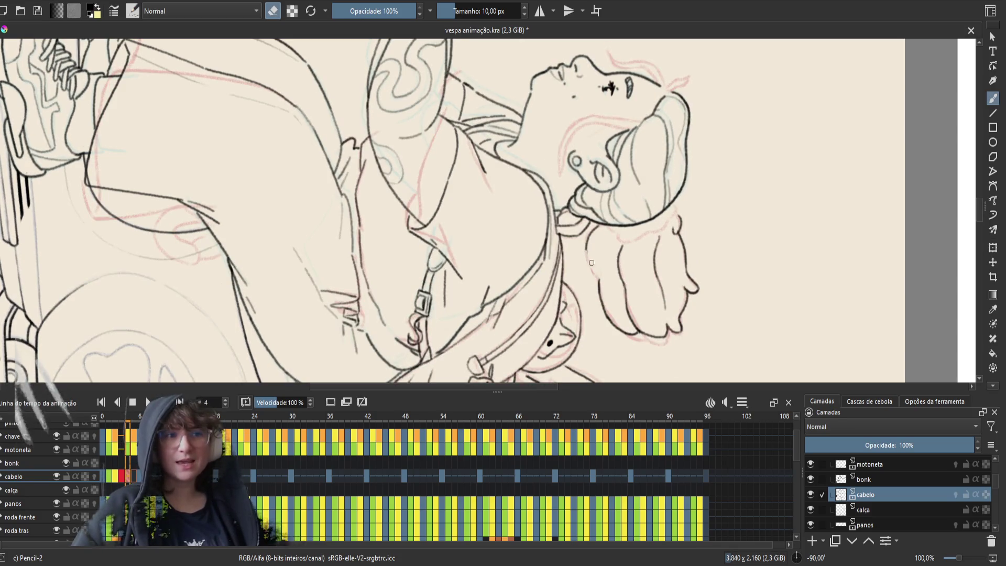
pyautogui.press('e')
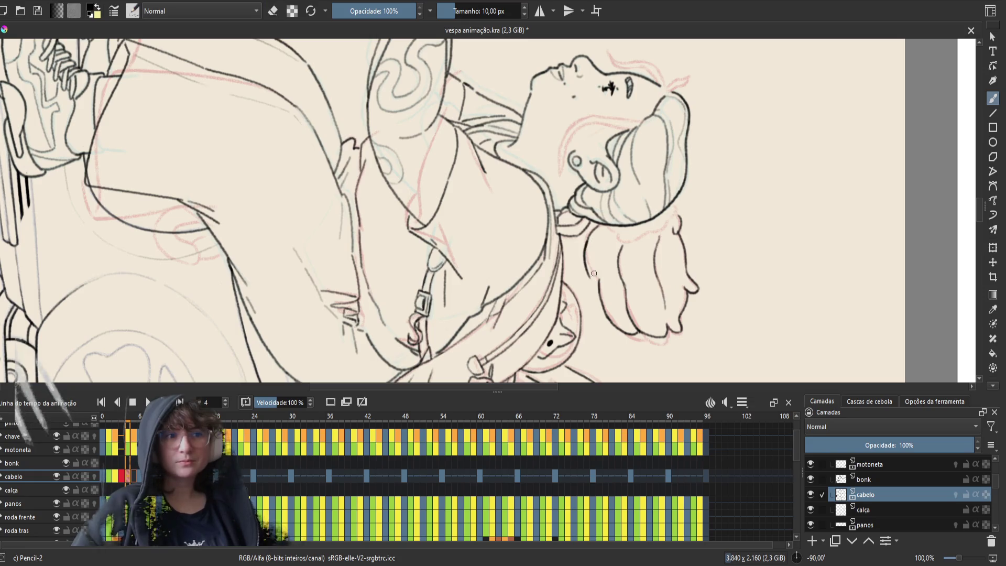
pyautogui.moveTo(583, 244); pyautogui.dragTo(596, 282)
pyautogui.hotkey('ctrl', 'z')
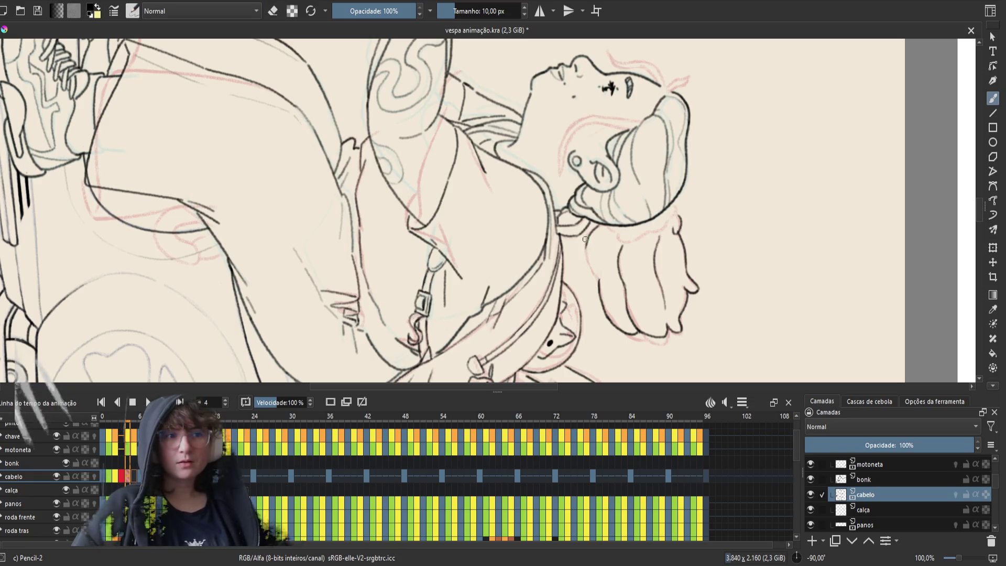
pyautogui.moveTo(584, 241); pyautogui.dragTo(597, 283)
pyautogui.moveTo(586, 246); pyautogui.dragTo(597, 279)
pyautogui.hotkey('ctrl', 'z')
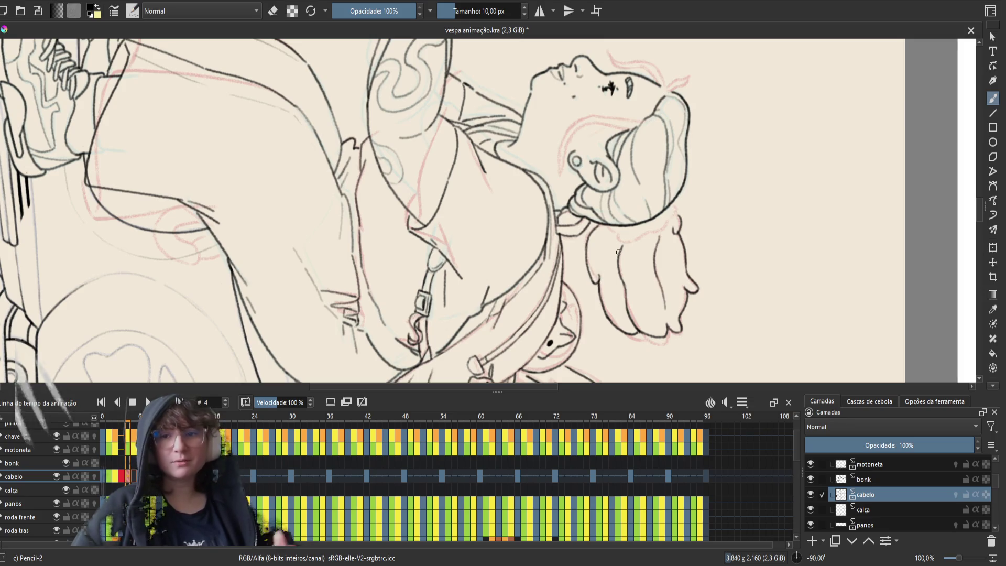
pyautogui.hotkey('ctrl', 's')
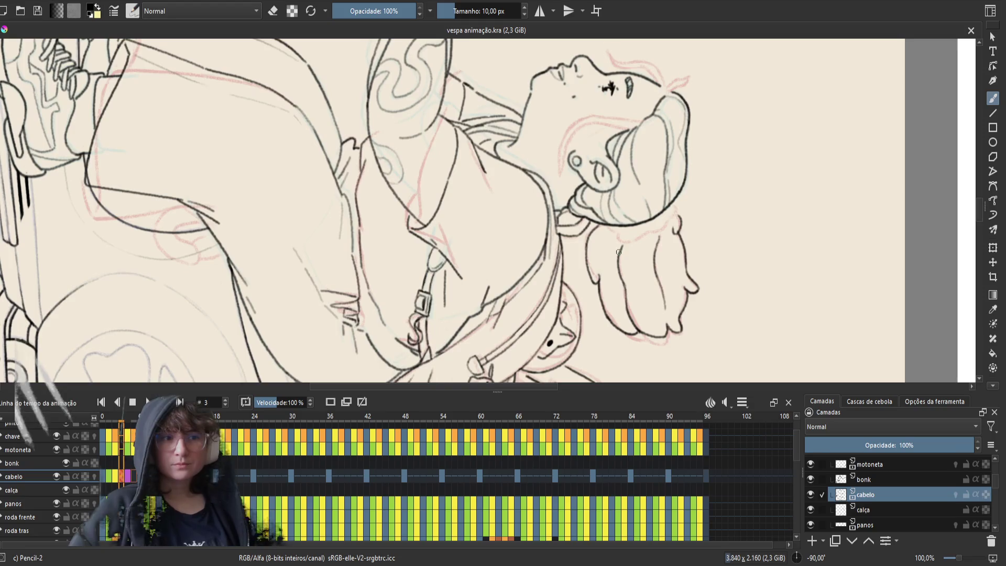
# - Ink a stroke down frame 4's hanging hair lock
pyautogui.press('.')
pyautogui.press('e')
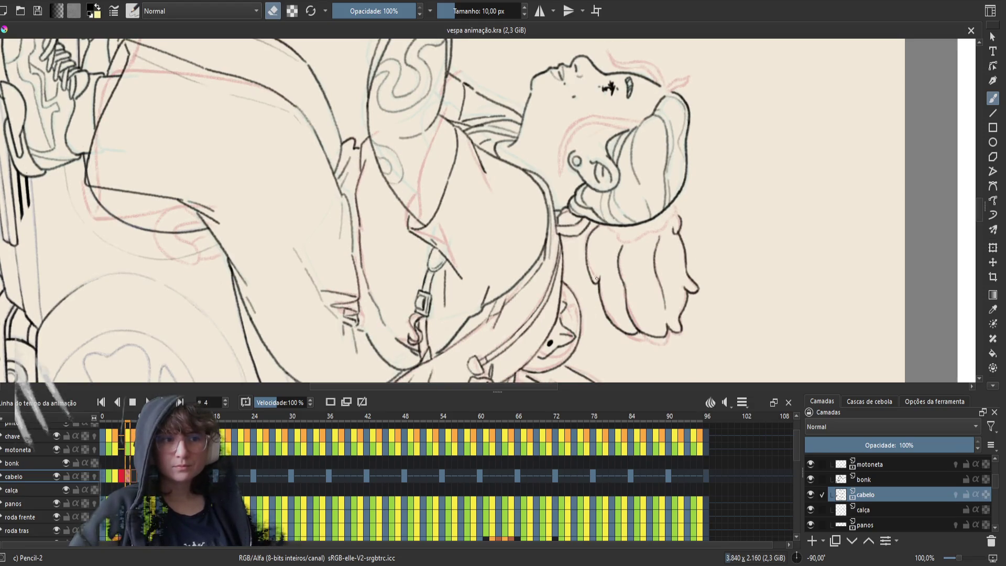
pyautogui.press('e')
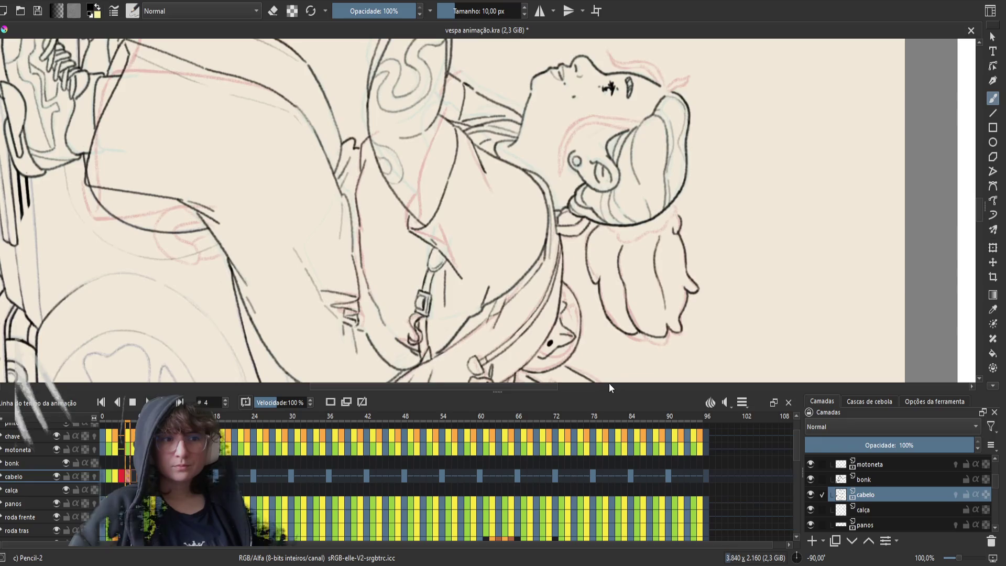
pyautogui.press('e')
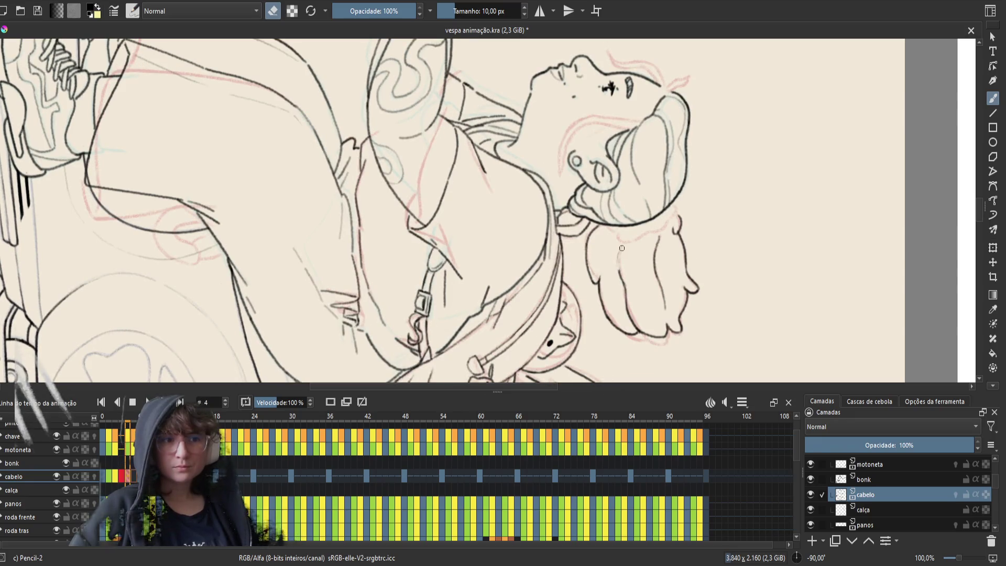
pyautogui.press('e')
pyautogui.moveTo(617, 245); pyautogui.dragTo(619, 283)
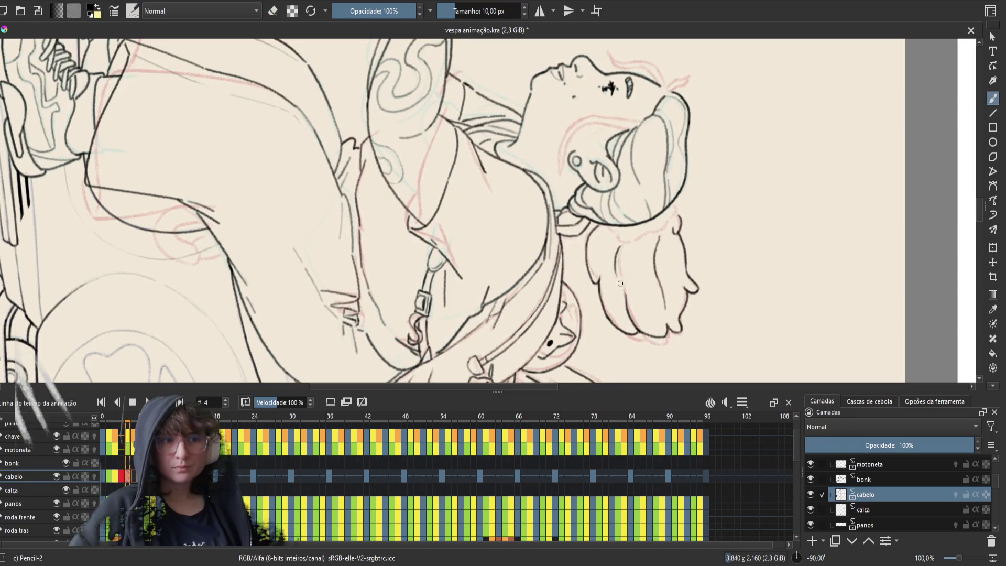
# - Flip between frames 3 and 4 to check the inked hair, then move to frame 5 and save
pyautogui.press('e')
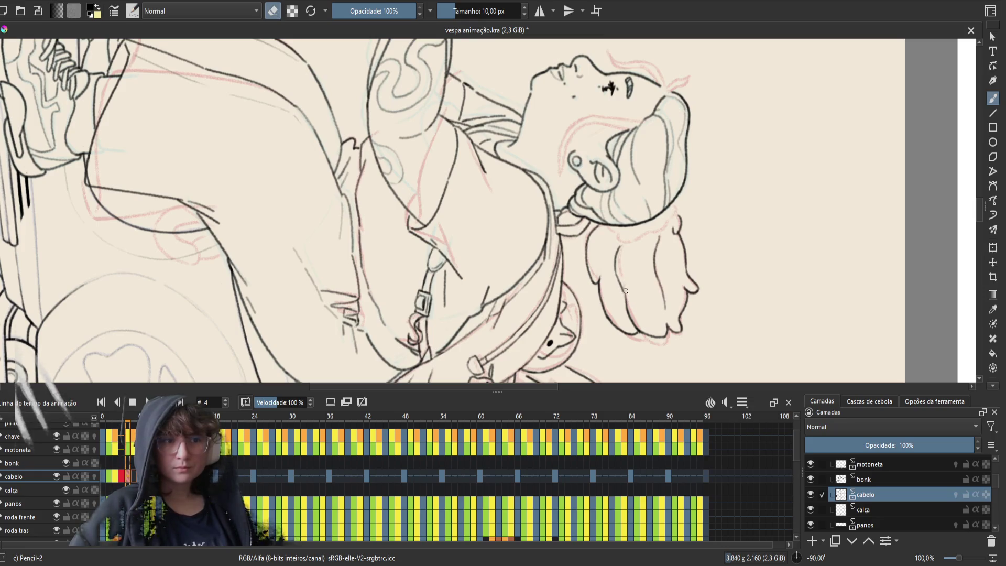
pyautogui.press('e')
pyautogui.press('Left')
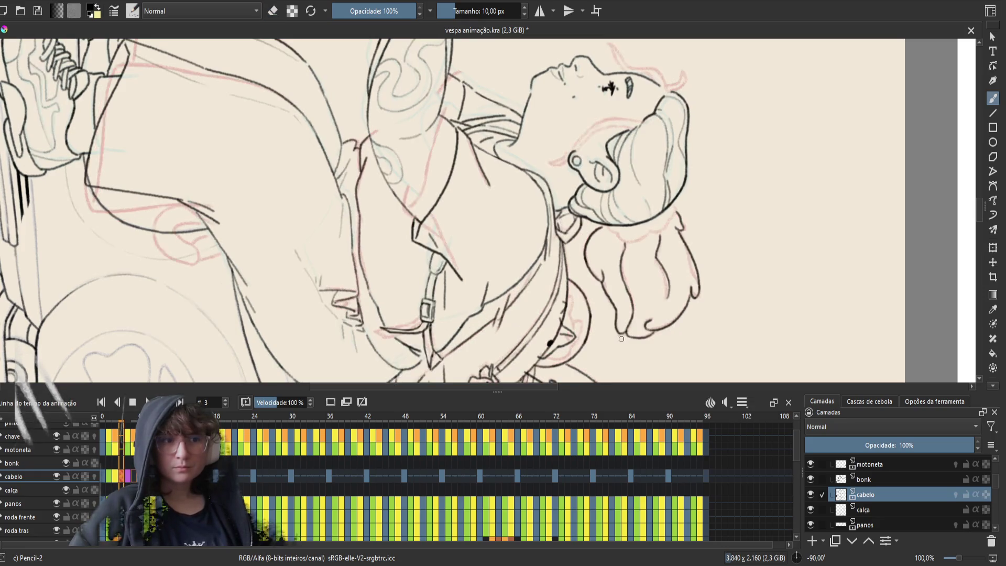
pyautogui.press('Right')
pyautogui.press('Left')
pyautogui.press('Right')
pyautogui.press('Left')
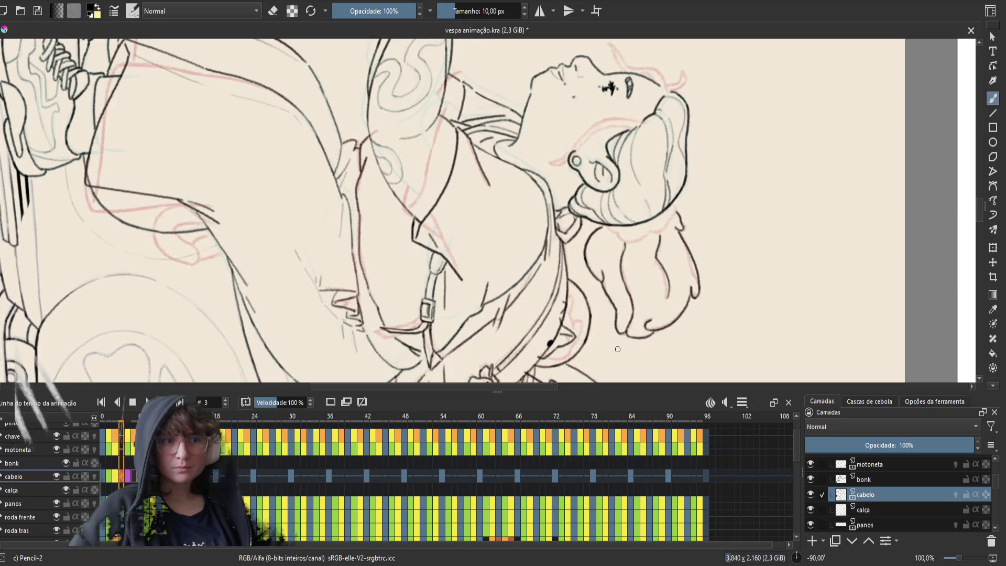
pyautogui.press('Right')
pyautogui.press('Left')
pyautogui.press('Right')
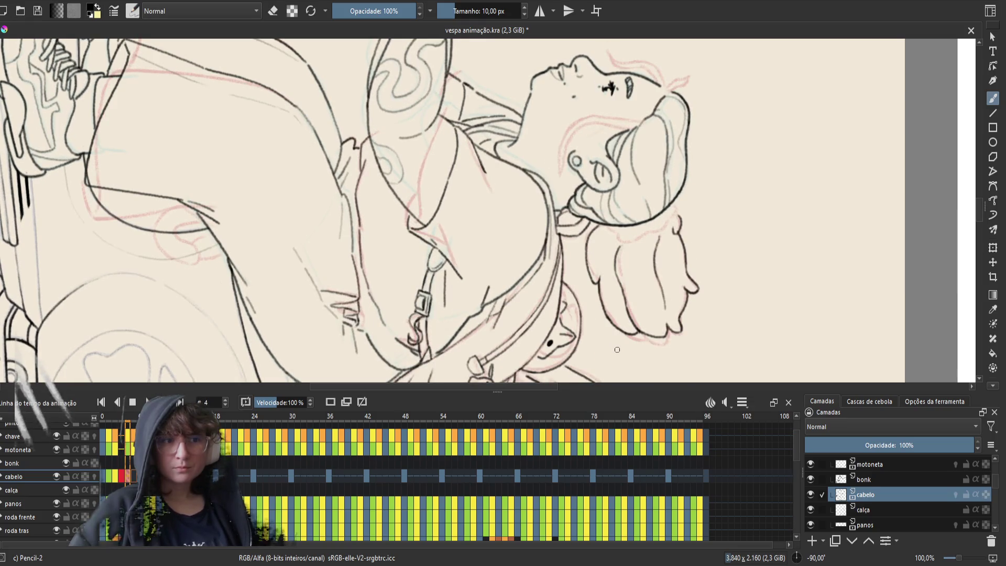
pyautogui.press('Left')
pyautogui.press('Right')
pyautogui.press('Left')
pyautogui.press('Right')
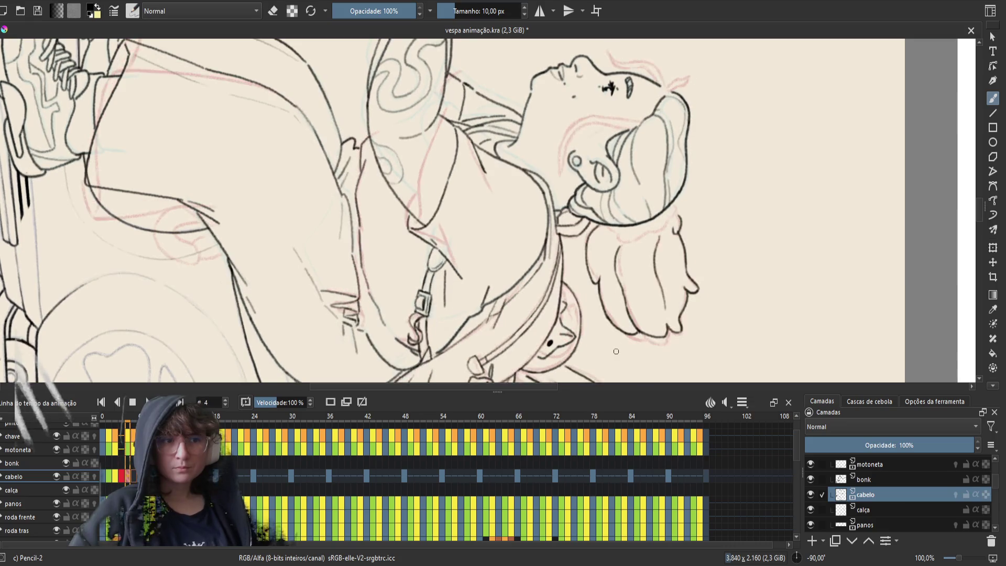
pyautogui.press('Right')
pyautogui.hotkey('ctrl', 's')
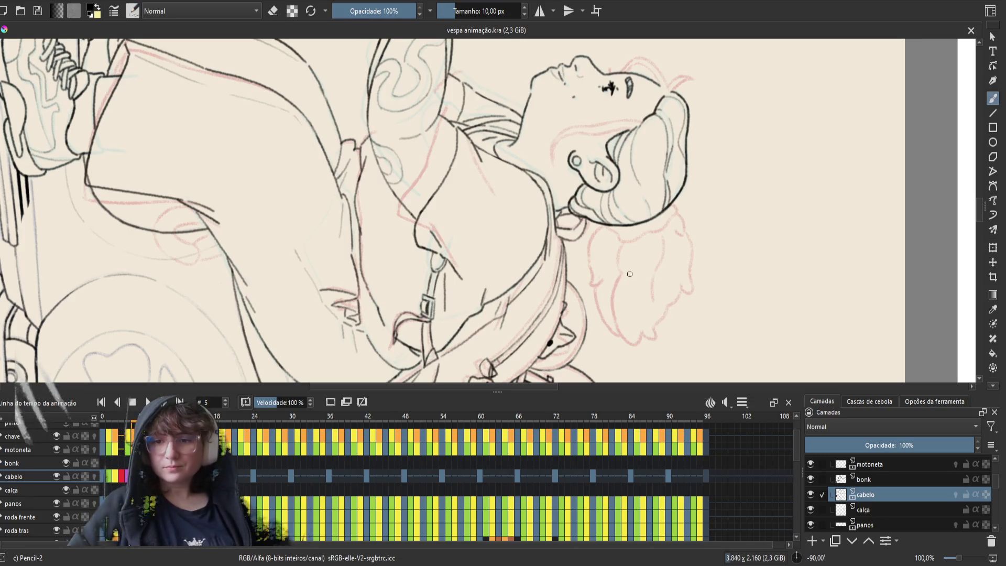
# - Ink a short hooked curl at the top of frame 5's hair, referencing frame 6, and save
pyautogui.moveTo(630, 273); pyautogui.dragTo(574, 240)
pyautogui.press('.')
pyautogui.press('.')
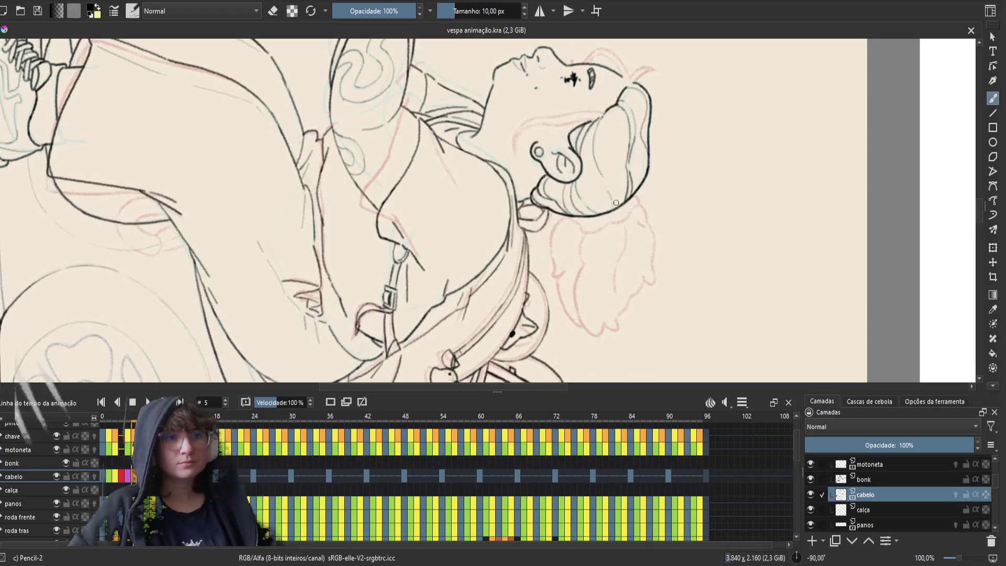
pyautogui.press(',')
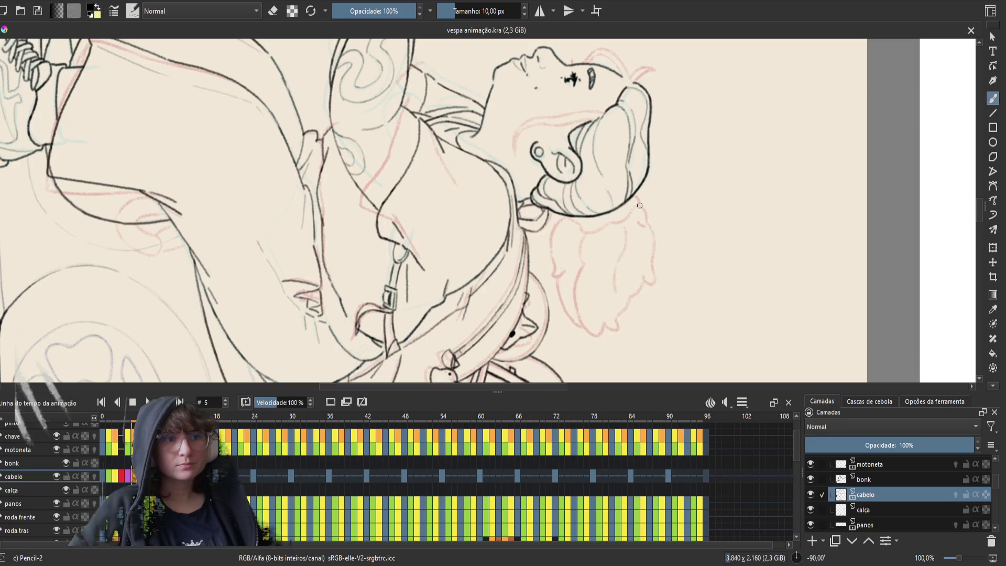
pyautogui.press('.')
pyautogui.press(',')
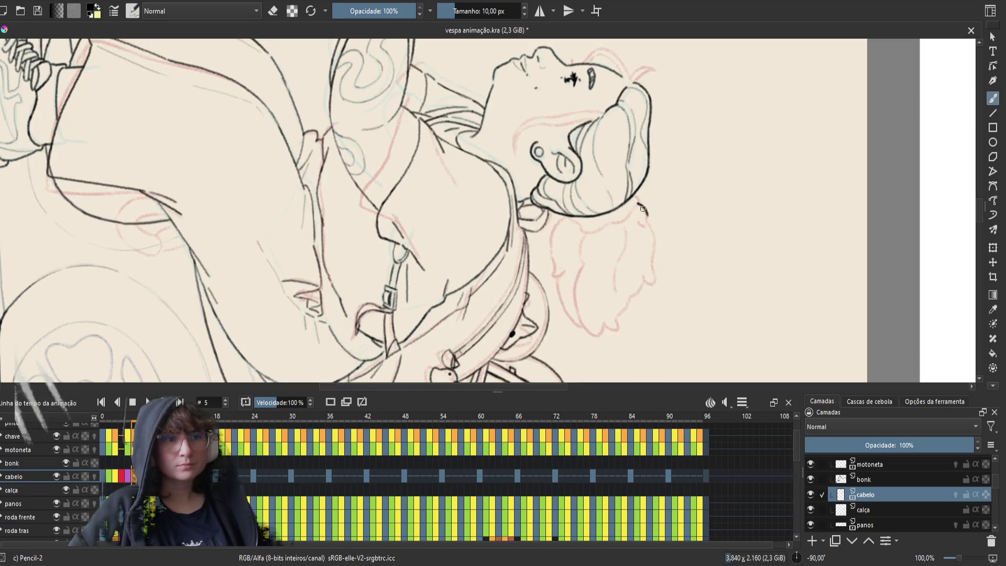
pyautogui.moveTo(636, 199); pyautogui.dragTo(648, 215)
pyautogui.press('.')
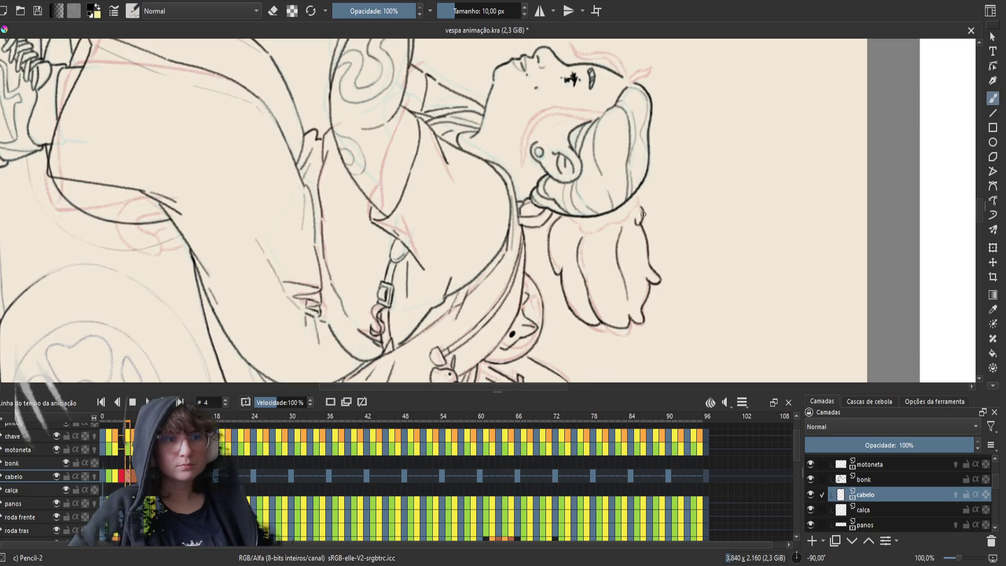
pyautogui.press(',')
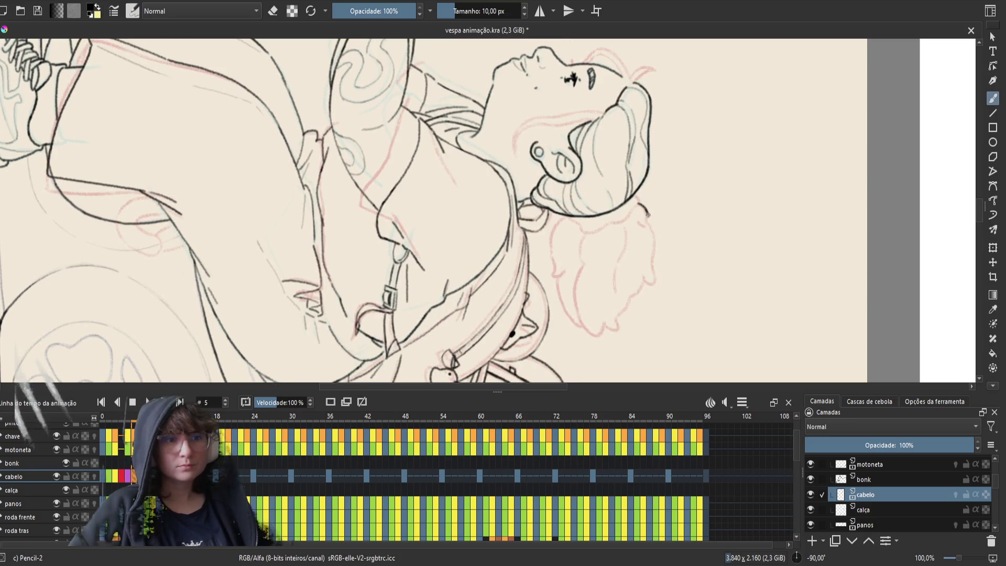
pyautogui.moveTo(645, 214); pyautogui.dragTo(640, 225)
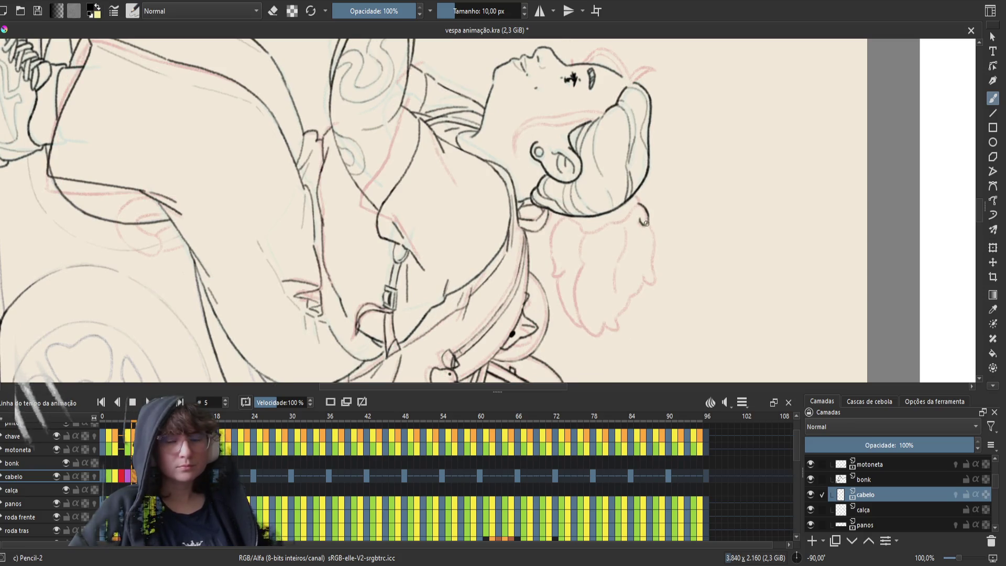
pyautogui.hotkey('ctrl', 's')
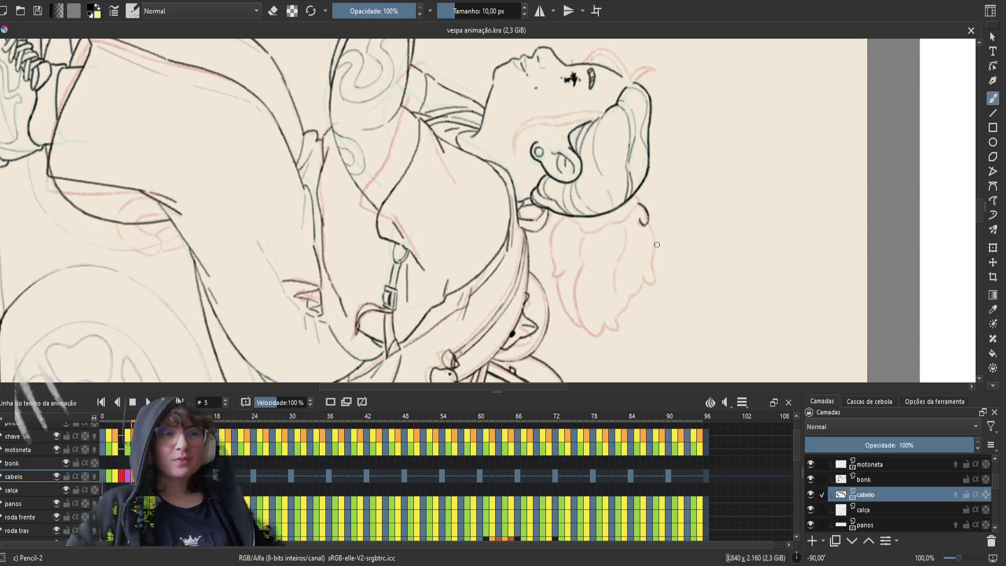
# - Erase a bit of the new hair curl to tidy it and save
pyautogui.press('e')
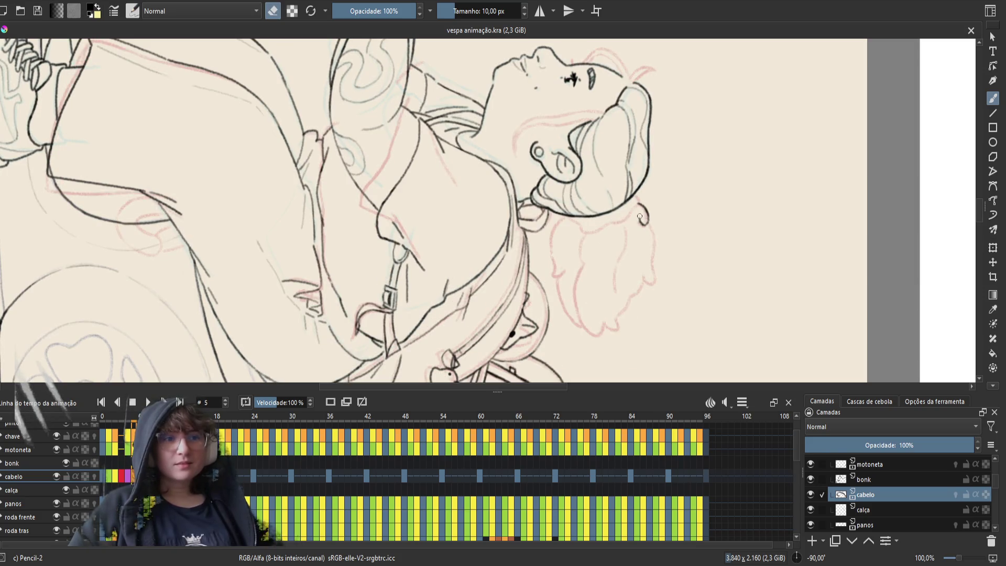
pyautogui.click(639, 216)
pyautogui.press('e')
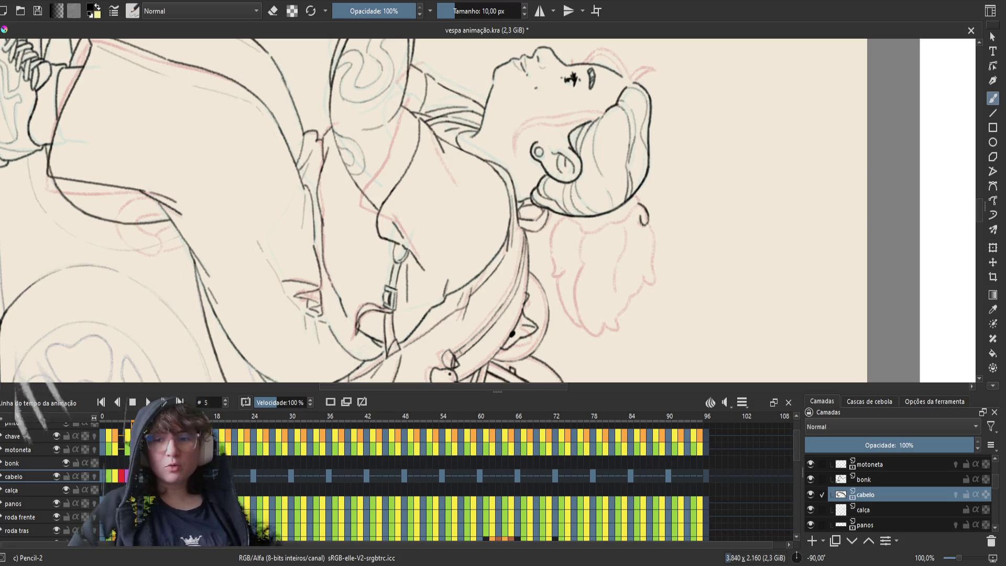
pyautogui.hotkey('ctrl', 's')
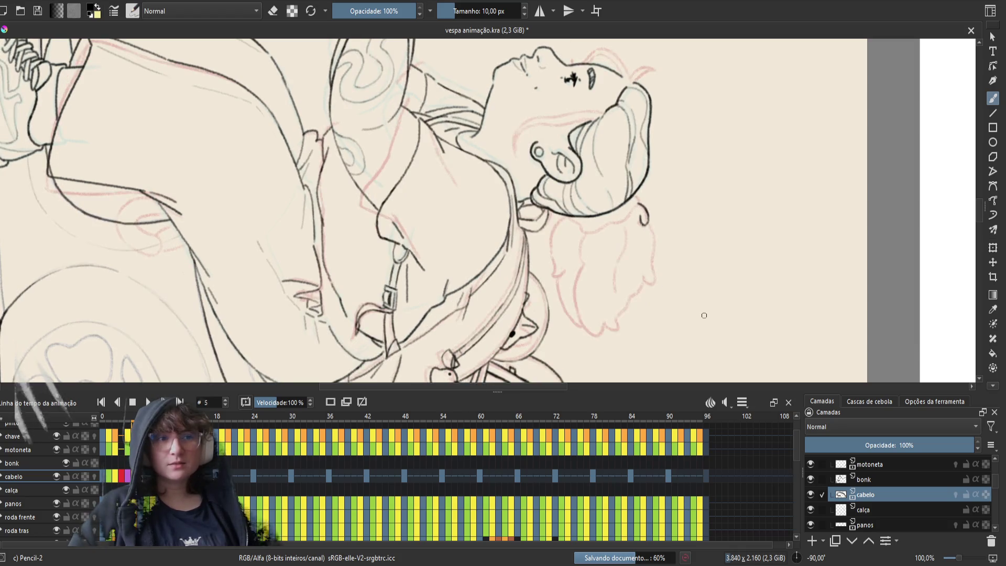
# - Flip between neighbouring frames to check the hair, make a small eraser touch-up, and save
pyautogui.press('e')
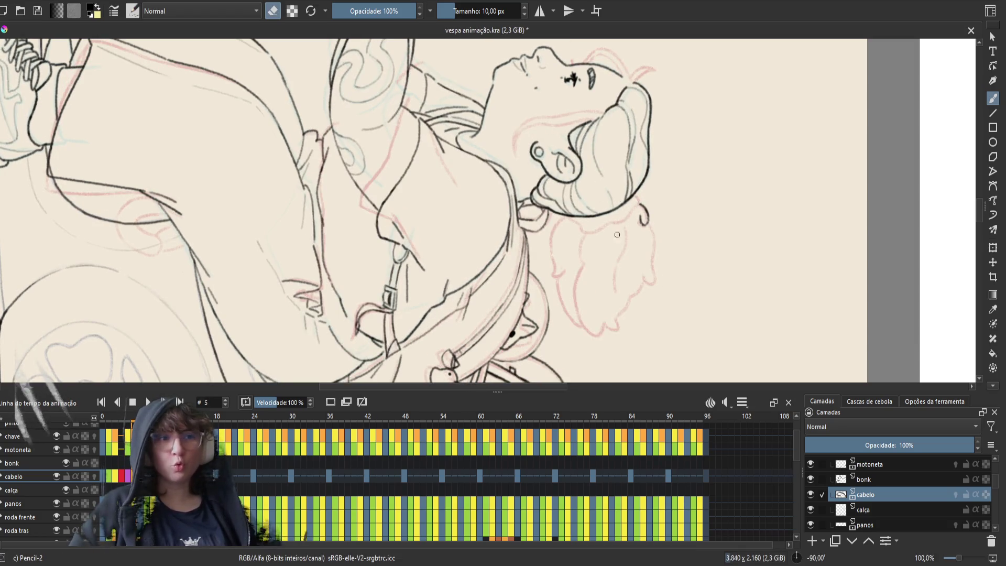
pyautogui.press('Right')
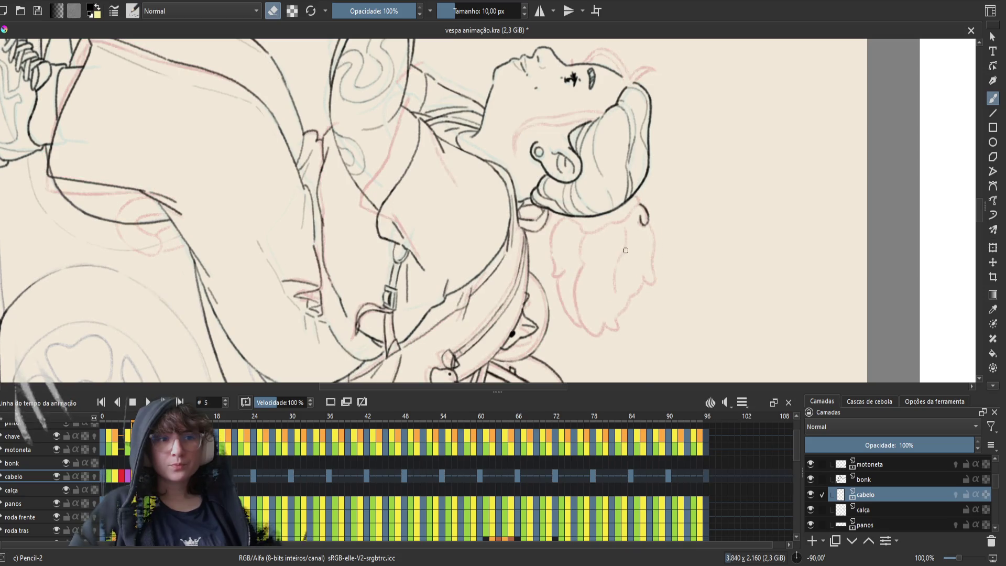
pyautogui.press('Left')
pyautogui.press('Right')
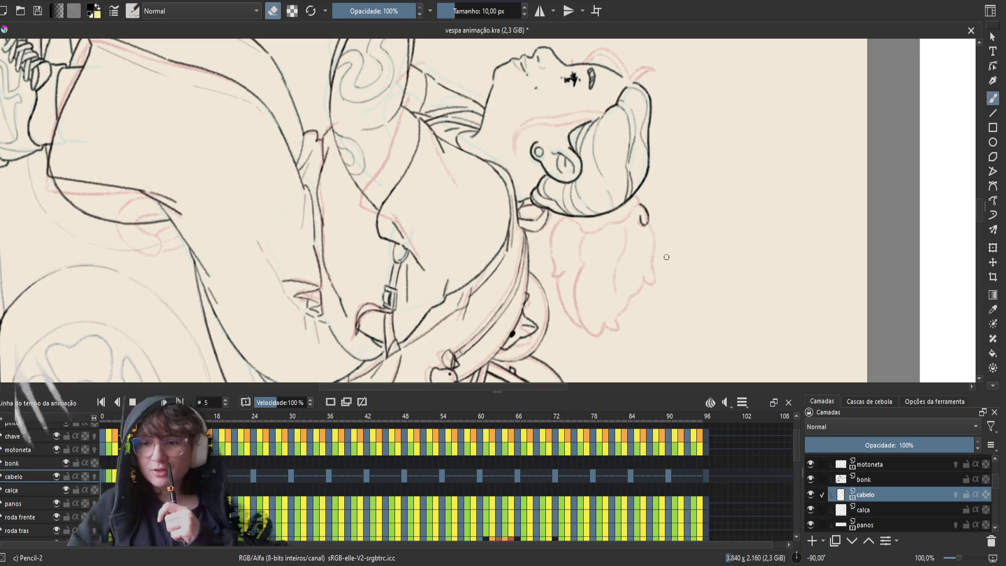
pyautogui.press('Left')
pyautogui.press('Right')
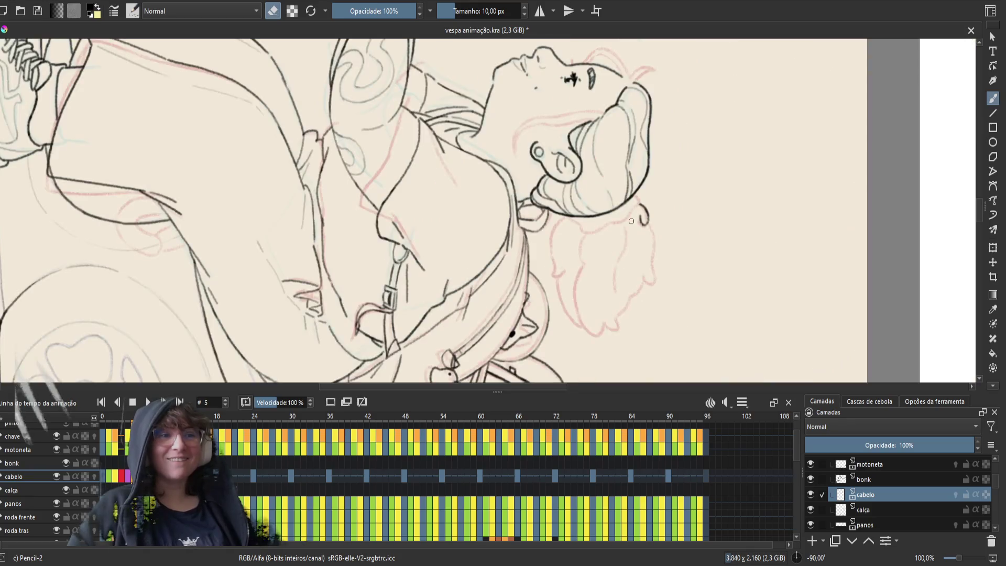
pyautogui.press('Left')
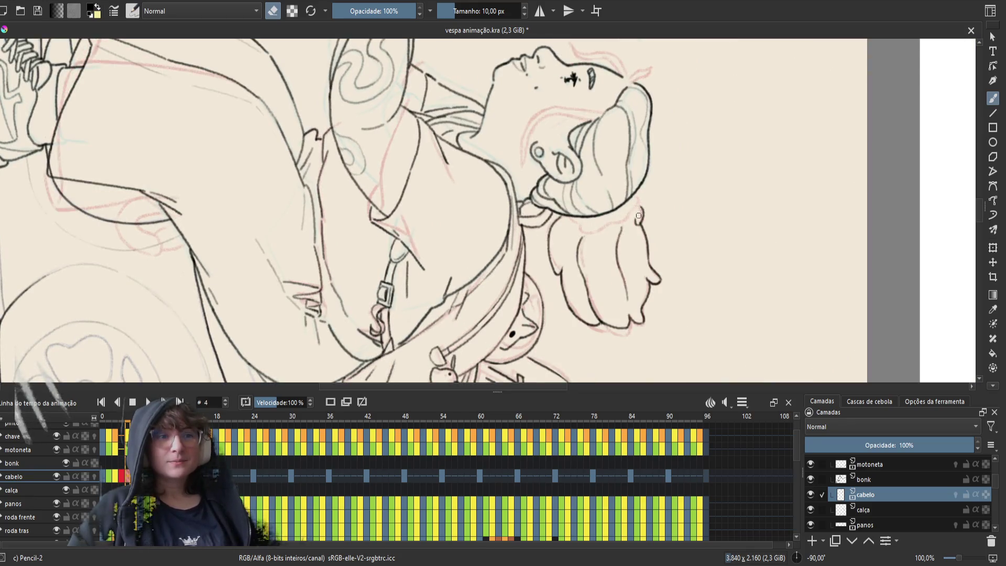
pyautogui.press('e')
pyautogui.press('e')
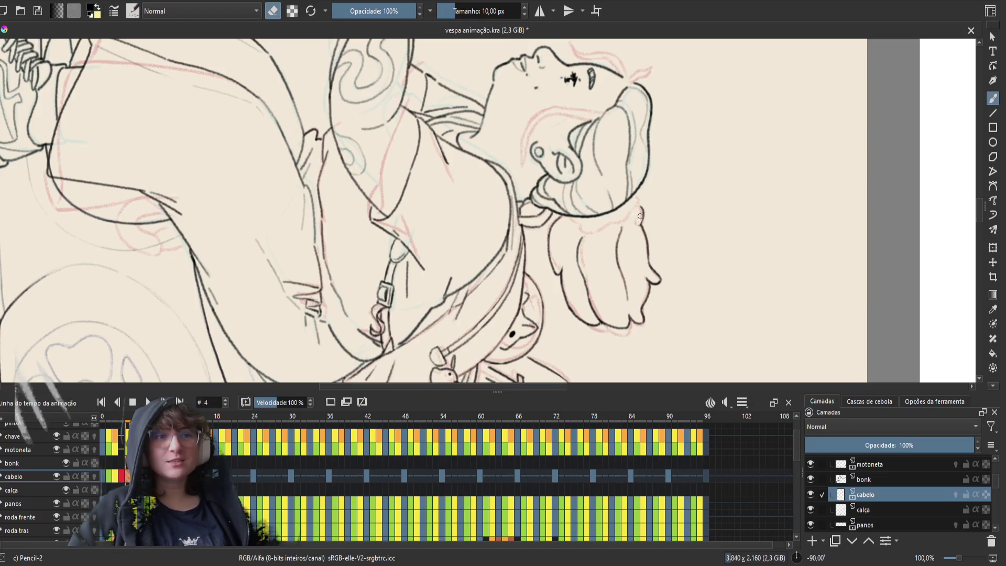
pyautogui.press('e')
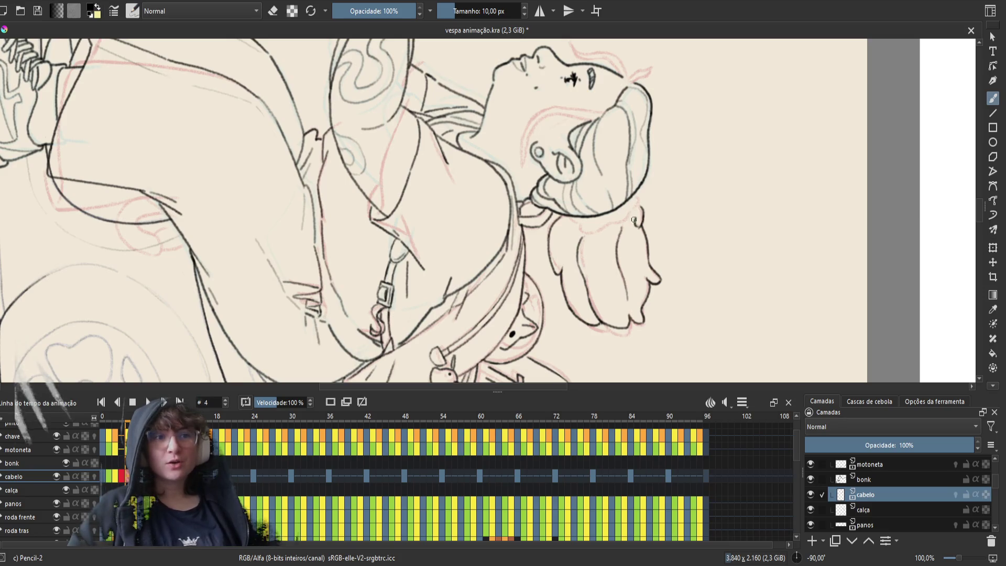
pyautogui.press('e')
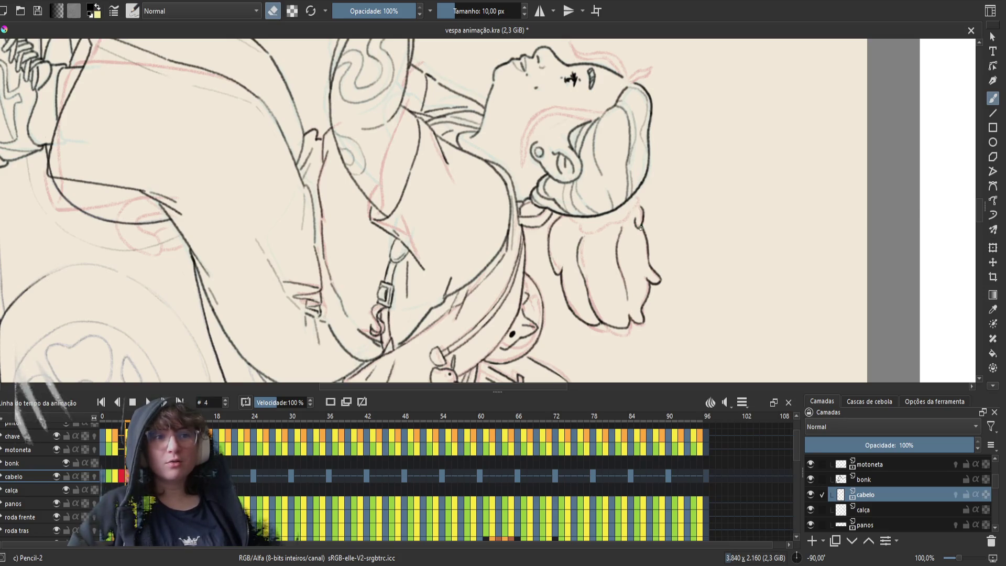
pyautogui.press('e')
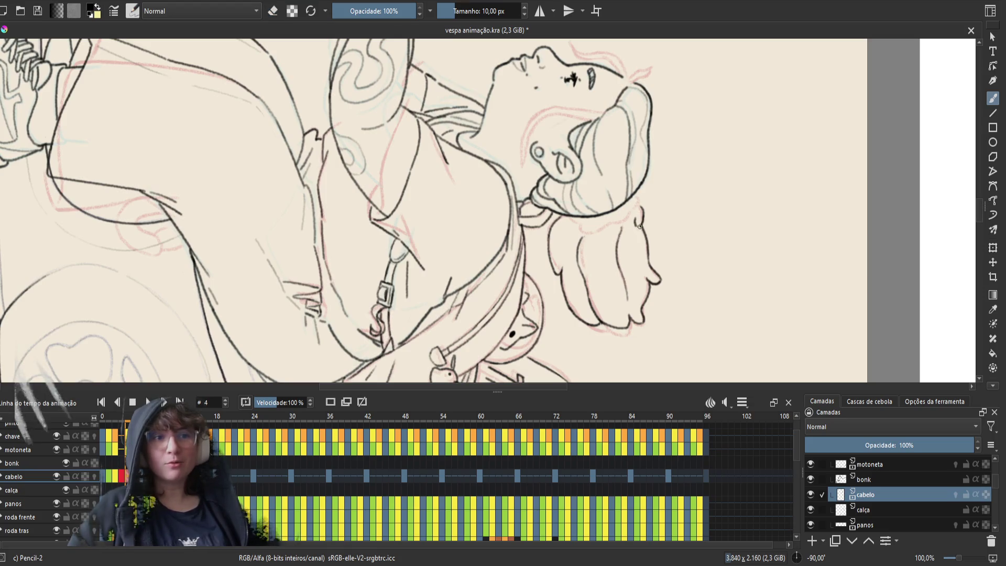
pyautogui.hotkey('ctrl', 's')
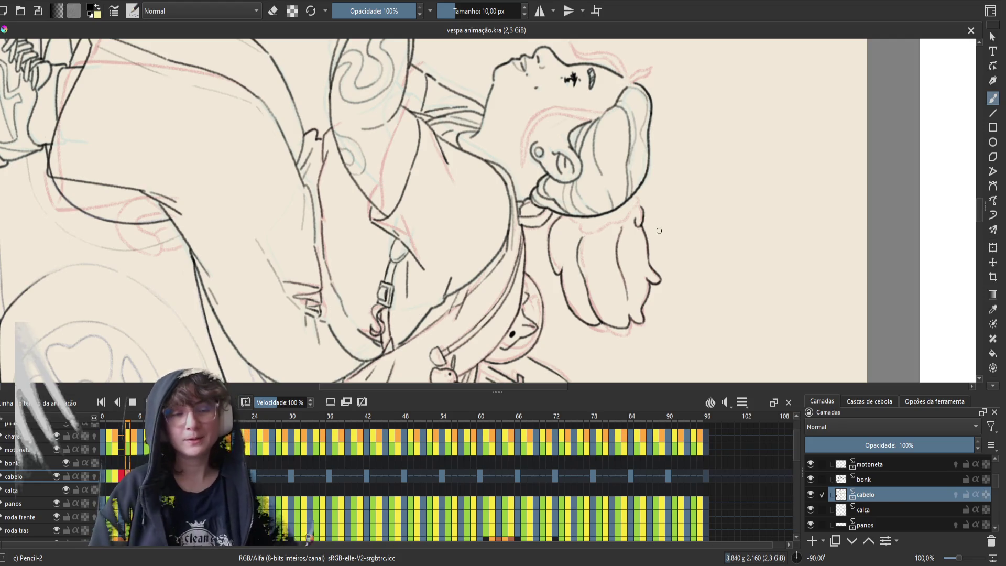
# - Compare neighbouring frames, extend frame 5's inked hair strand further down, save, and touch up with the eraser
pyautogui.press('Left')
pyautogui.press('Right')
pyautogui.press('Left')
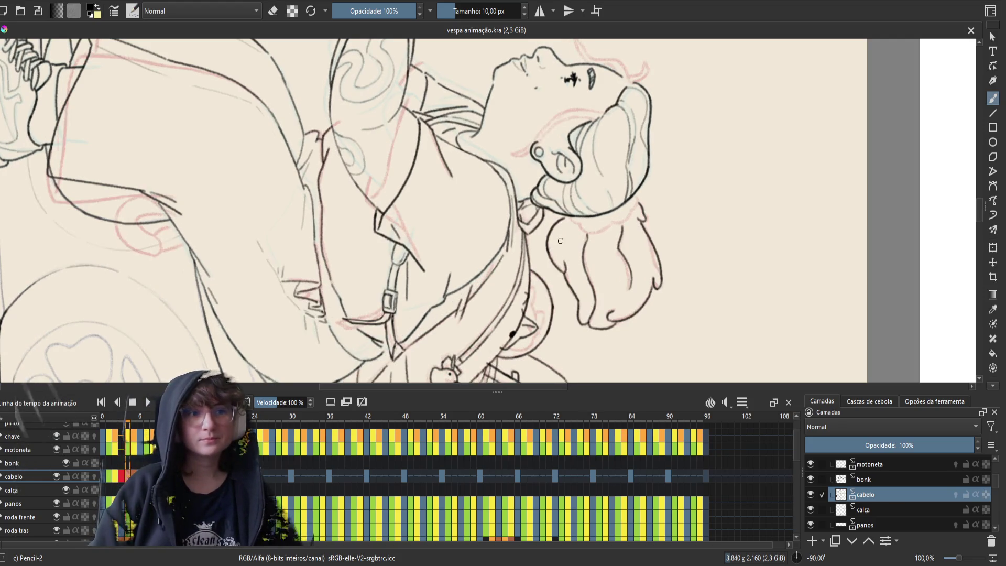
pyautogui.press('Right')
pyautogui.press('Right')
pyautogui.press('e')
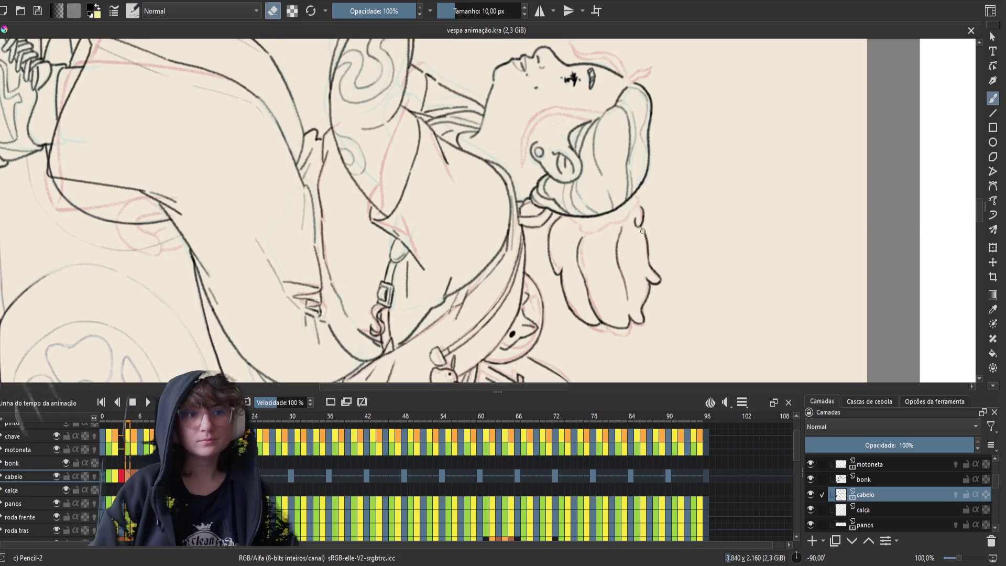
pyautogui.press('e')
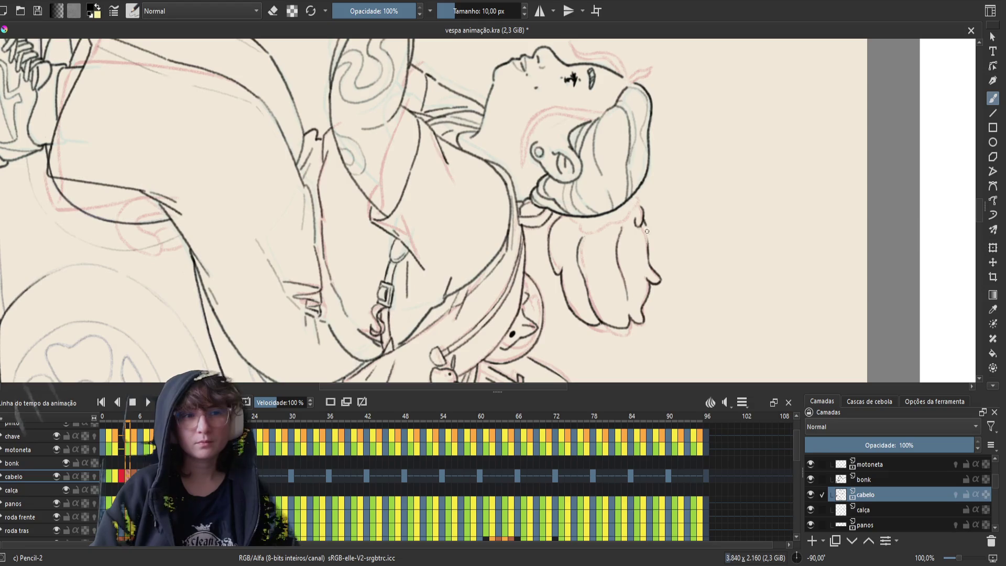
pyautogui.moveTo(646, 231); pyautogui.dragTo(645, 254)
pyautogui.hotkey('ctrl', 's')
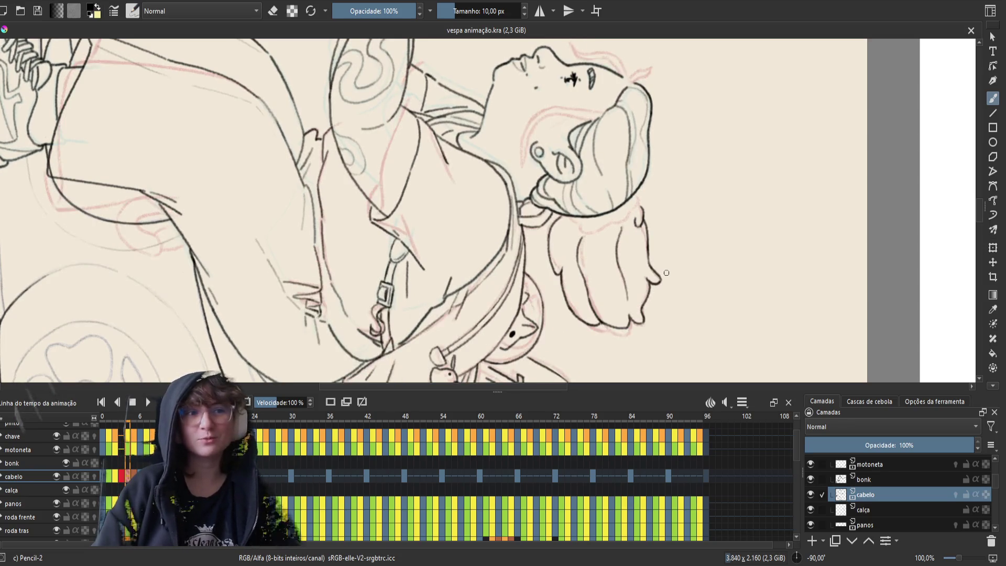
pyautogui.press('e')
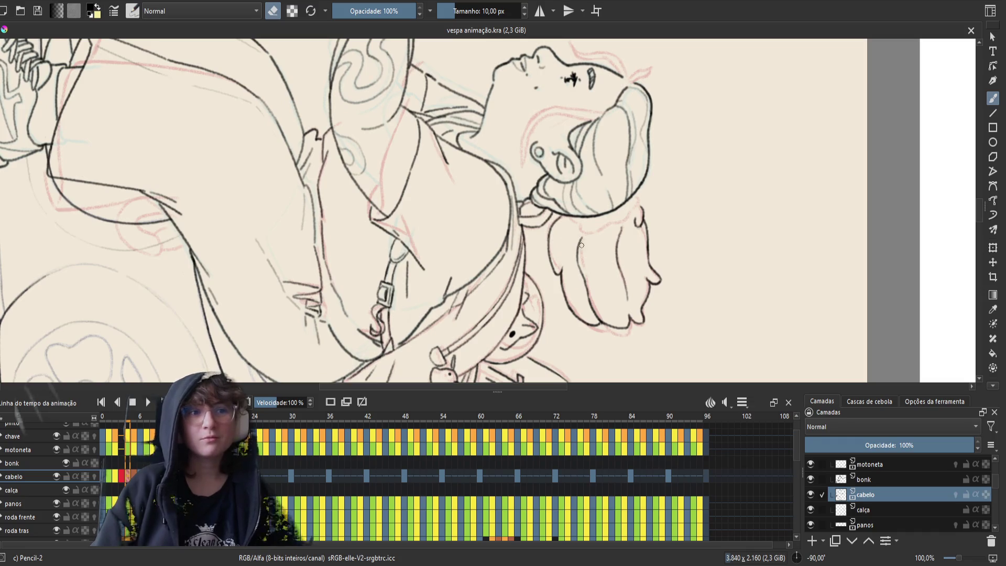
pyautogui.press('e')
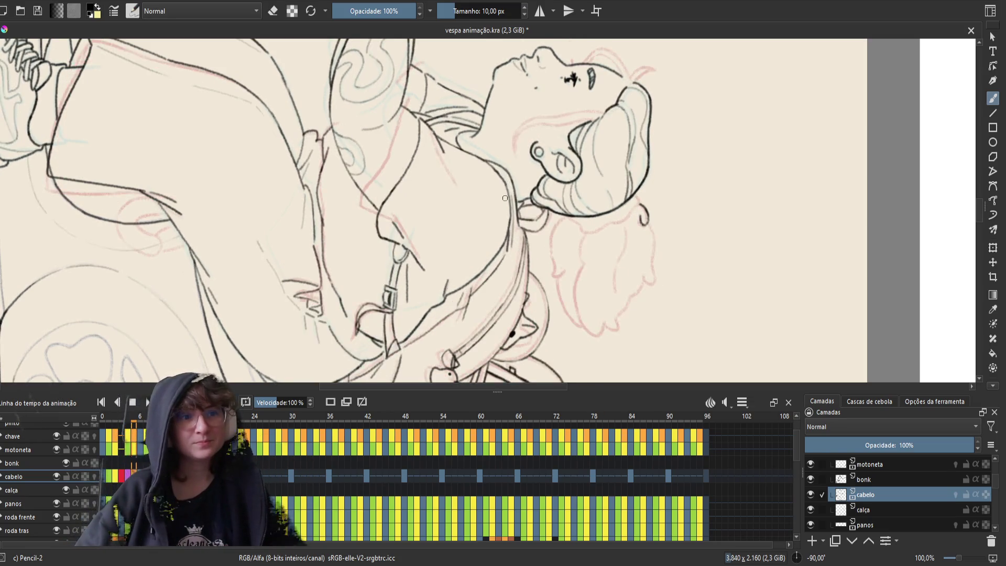
# - Stop playback, compare neighbouring inked frames, extend the hair strand downward, and save
pyautogui.press('space')
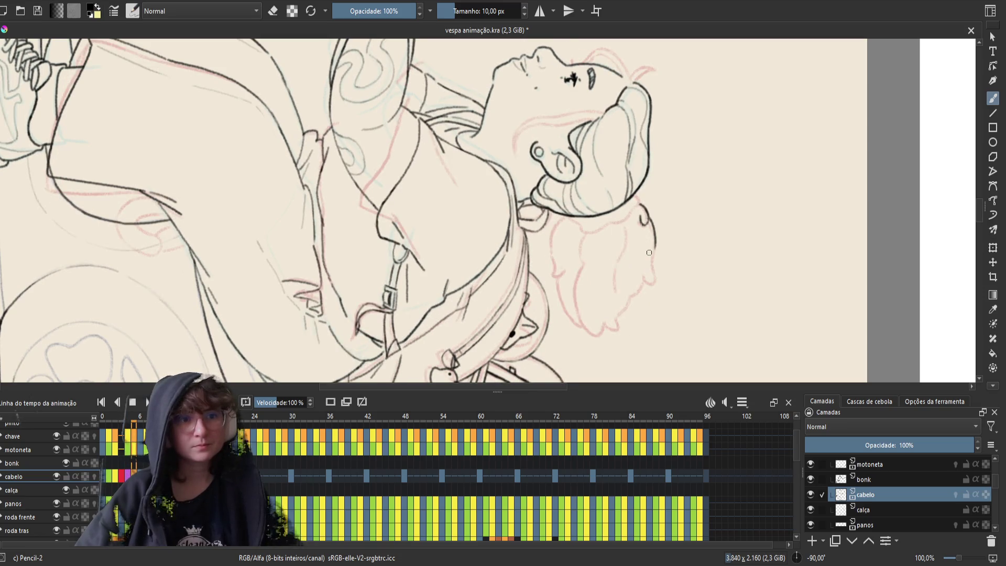
pyautogui.press('Right')
pyautogui.press('Left')
pyautogui.press('Right')
pyautogui.press('Left')
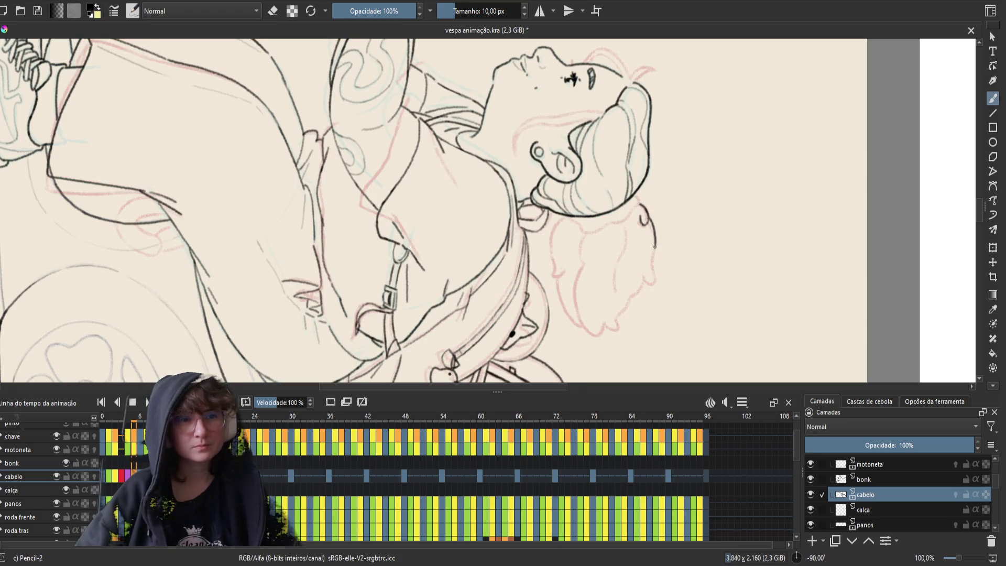
pyautogui.moveTo(654, 246); pyautogui.dragTo(646, 280)
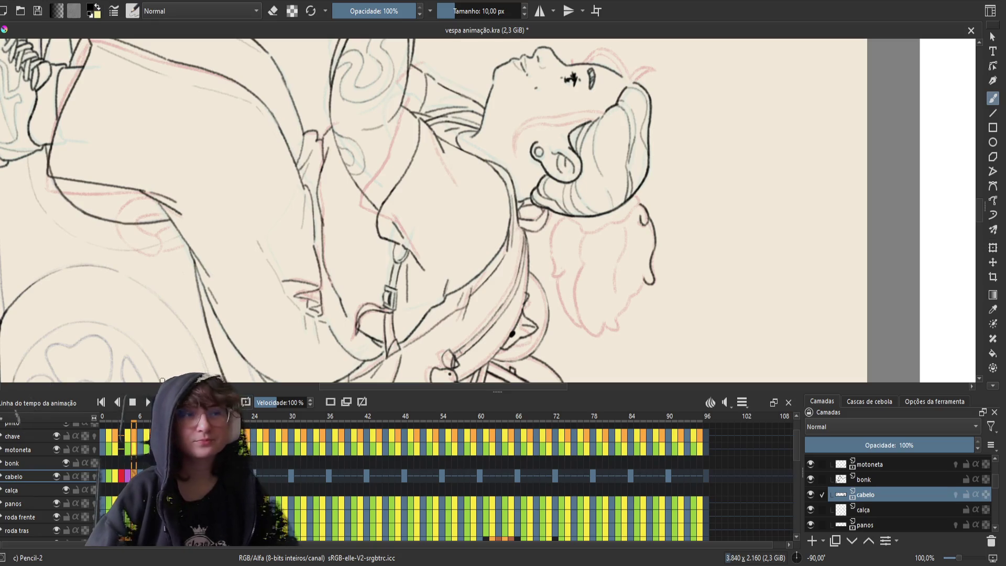
pyautogui.hotkey('ctrl', 's')
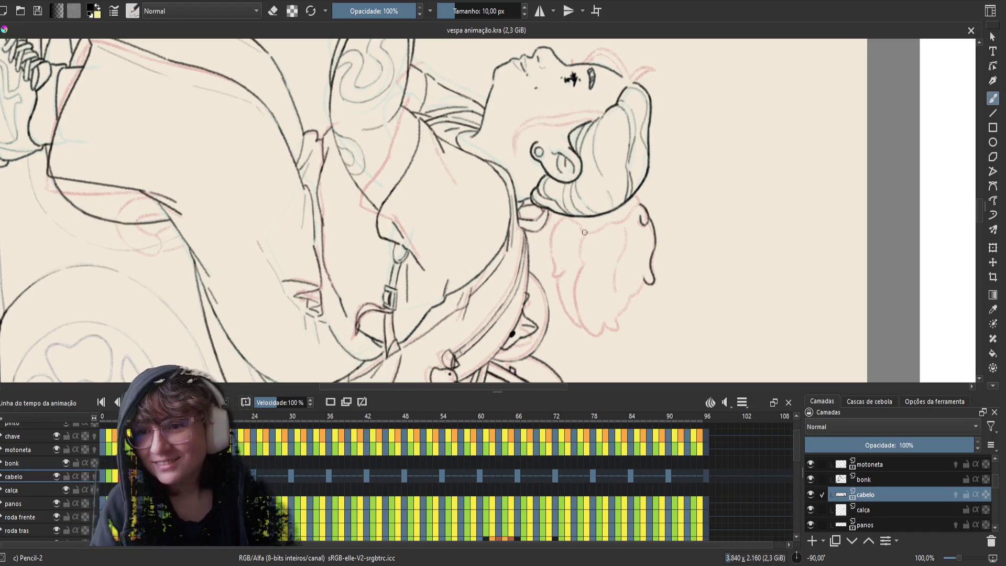
# - Play the animation to check, then ink the lower hair outline ending in a small curl
pyautogui.press('space')
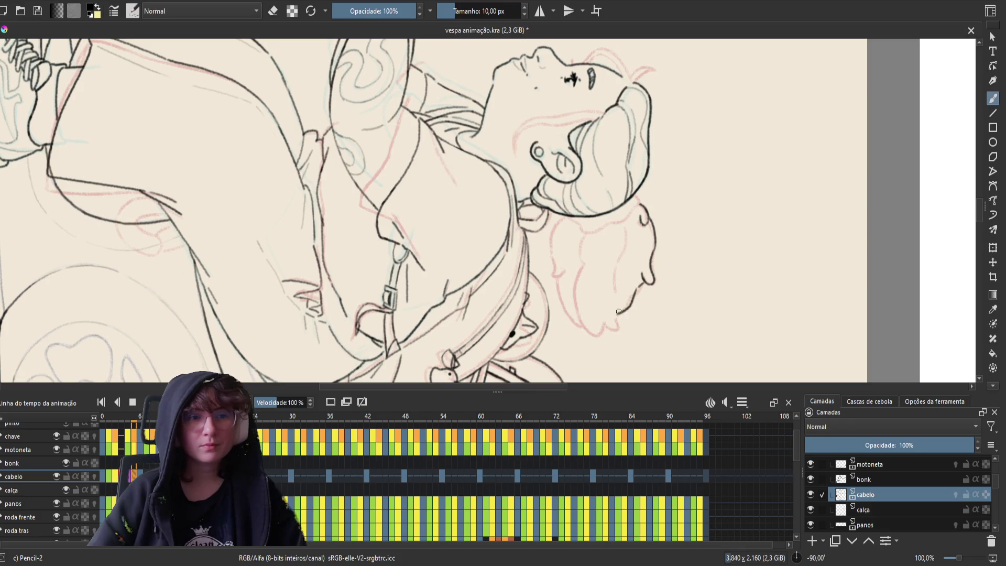
pyautogui.moveTo(637, 289); pyautogui.dragTo(607, 333)
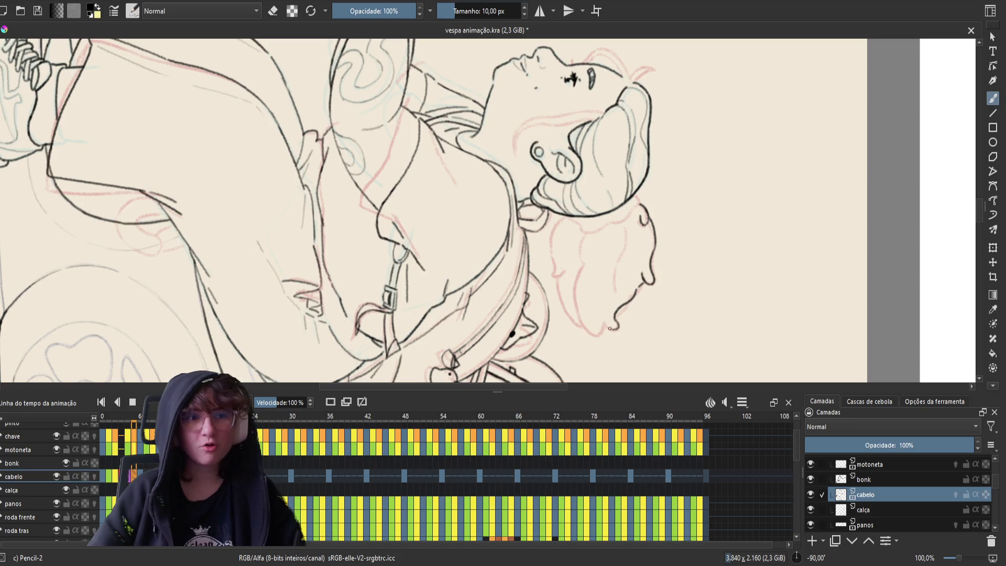
pyautogui.moveTo(618, 324); pyautogui.dragTo(614, 329)
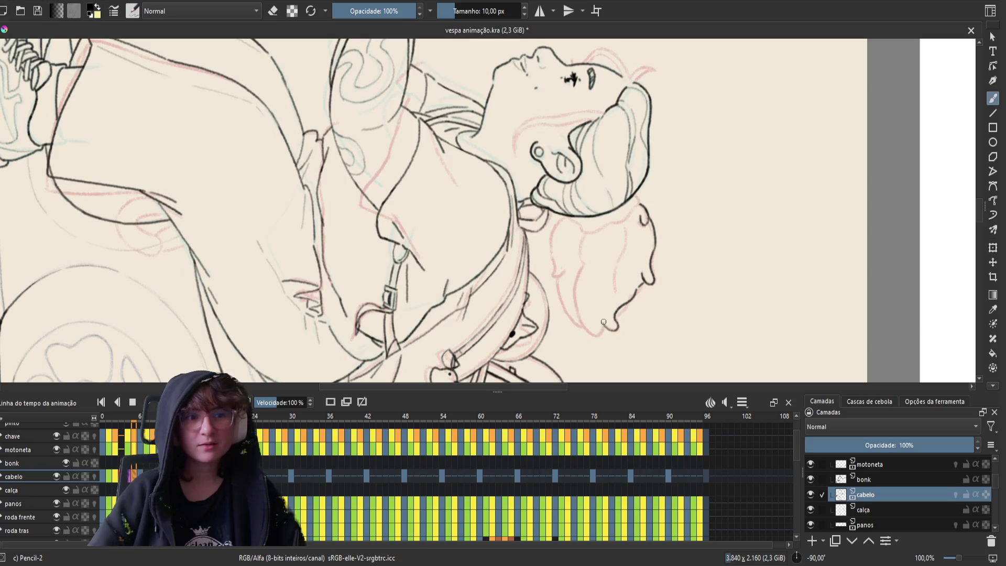
pyautogui.moveTo(616, 313); pyautogui.dragTo(612, 330)
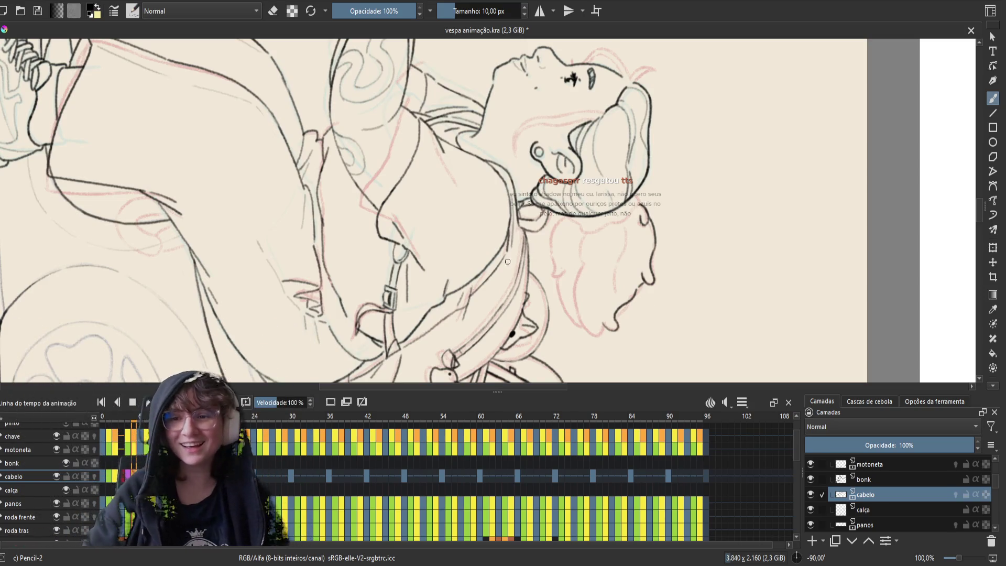
# - Reset the canvas rotation to upright from the pop-up palette and save the document
pyautogui.rightClick(518, 233)
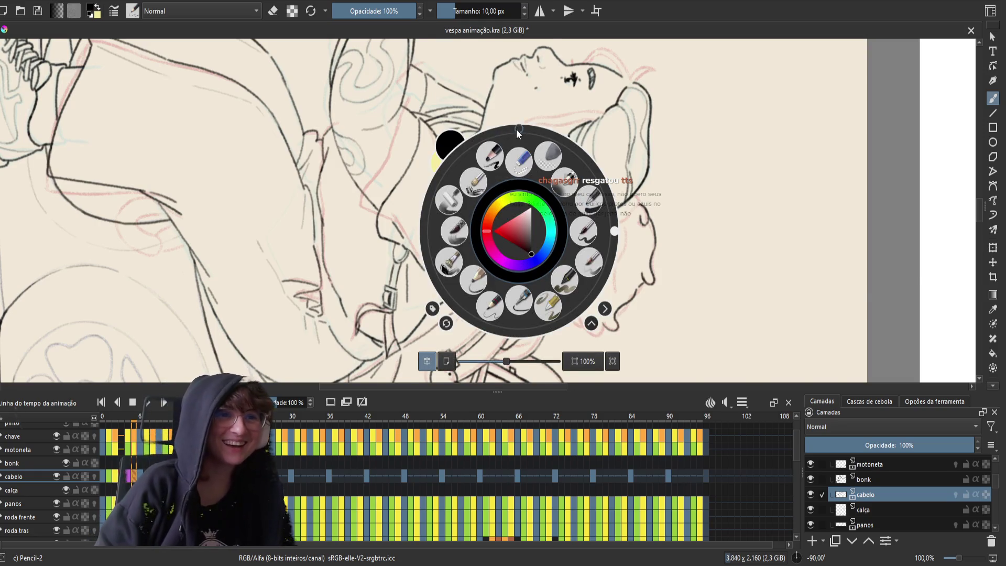
pyautogui.click(517, 133)
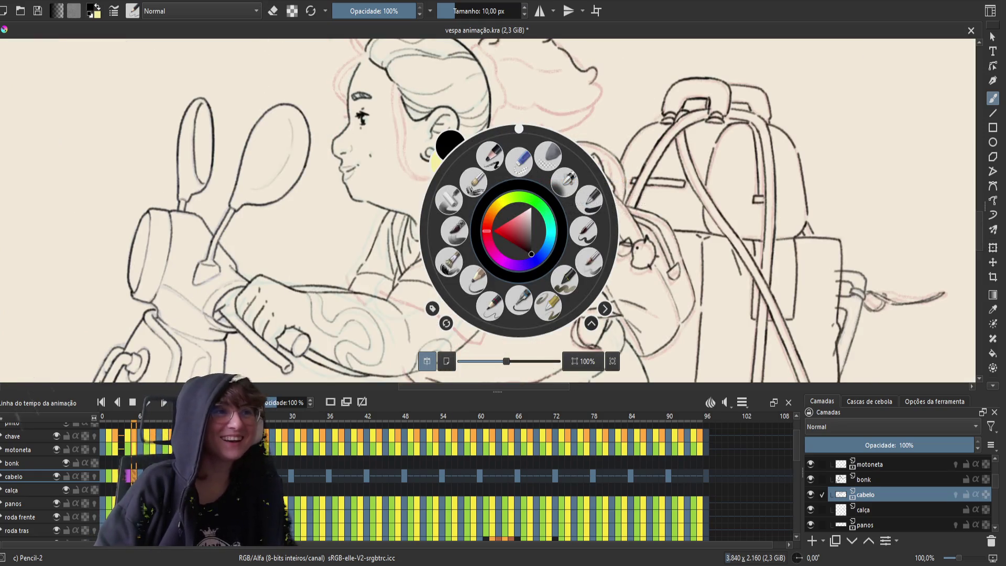
pyautogui.click(299, 126)
pyautogui.moveTo(312, 152); pyautogui.dragTo(317, 196)
pyautogui.hotkey('ctrl', 's')
# - Zoom out to 33.3% to show the whole drawing and hide the Agrupar 52 sketch group
pyautogui.scroll(-3, 334, 181)
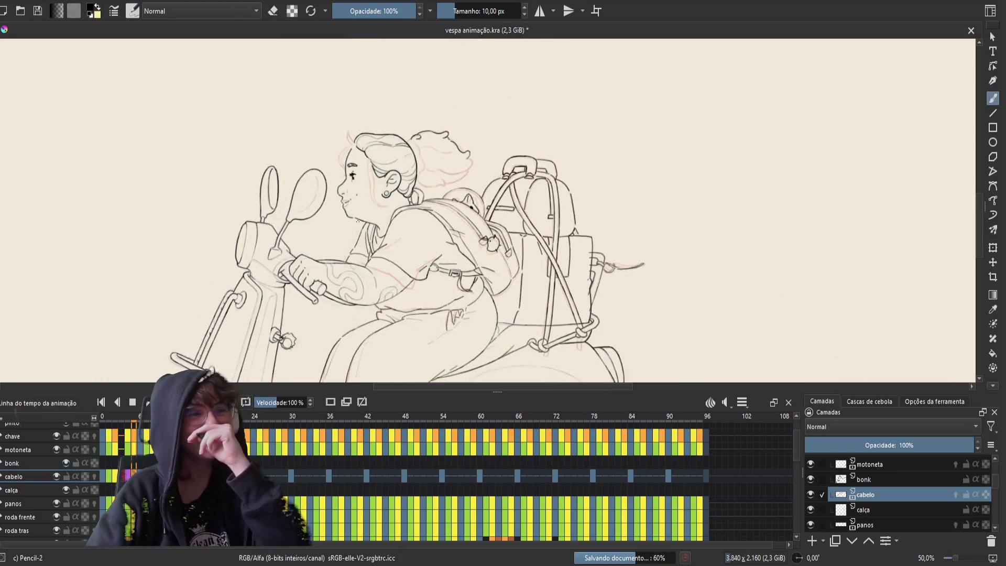
pyautogui.moveTo(427, 206); pyautogui.dragTo(467, 213)
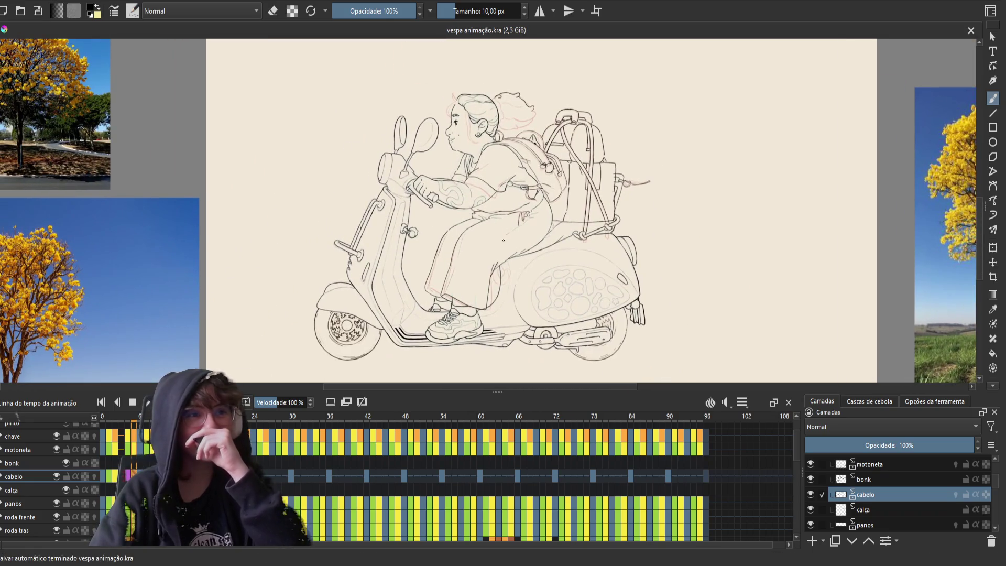
pyautogui.scroll(1, 544, 175)
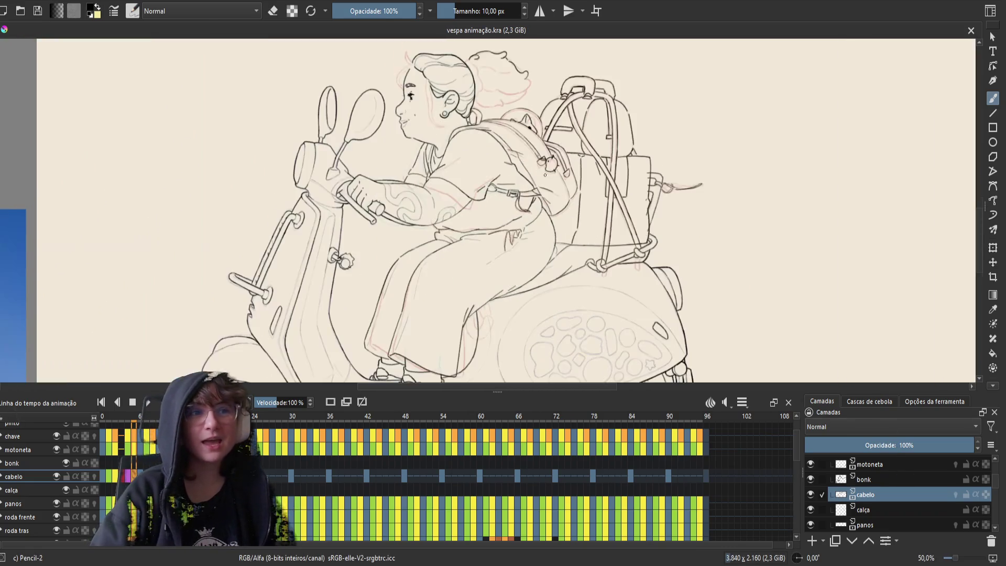
pyautogui.moveTo(544, 219); pyautogui.dragTo(564, 201)
pyautogui.scroll(-1, 563, 201)
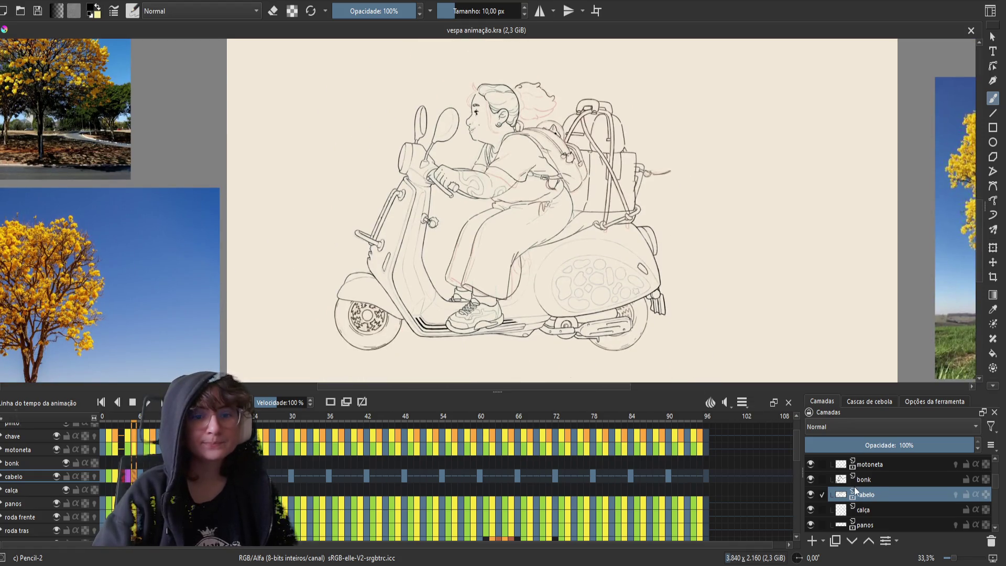
pyautogui.scroll(-5, 854, 486)
pyautogui.click(810, 473)
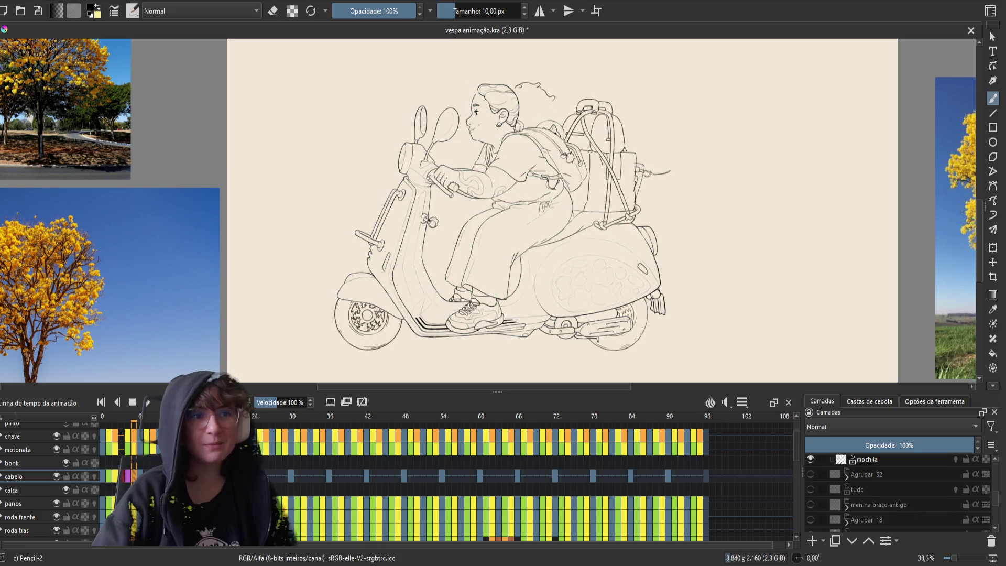
# - Start the scooter animation looping and save the document
pyautogui.moveTo(531, 198); pyautogui.dragTo(522, 213)
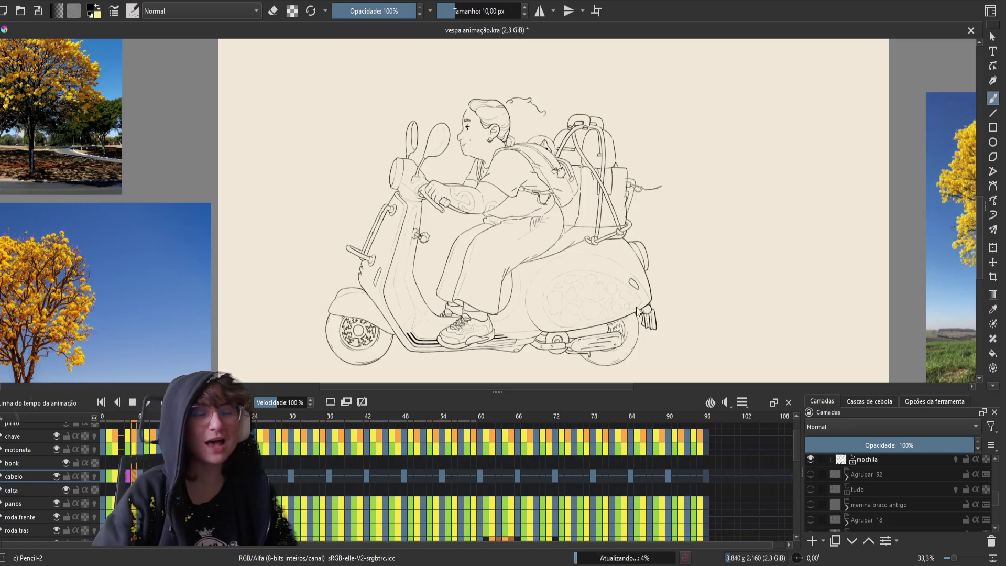
pyautogui.press('space')
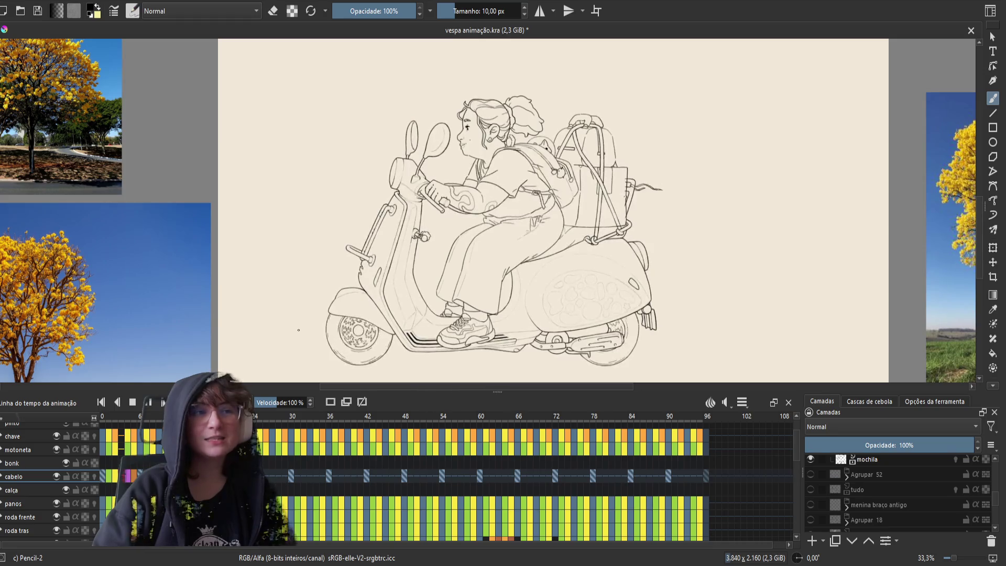
pyautogui.hotkey('ctrl', 's')
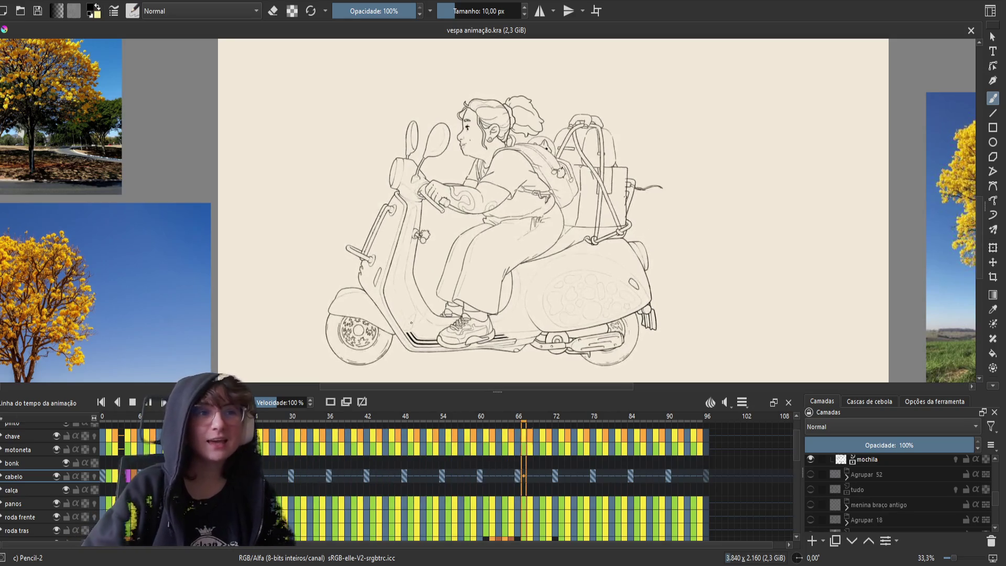
# - Zoom and pan around the canvas to review the inked frames while the animation loops
pyautogui.scroll(2, 545, 150)
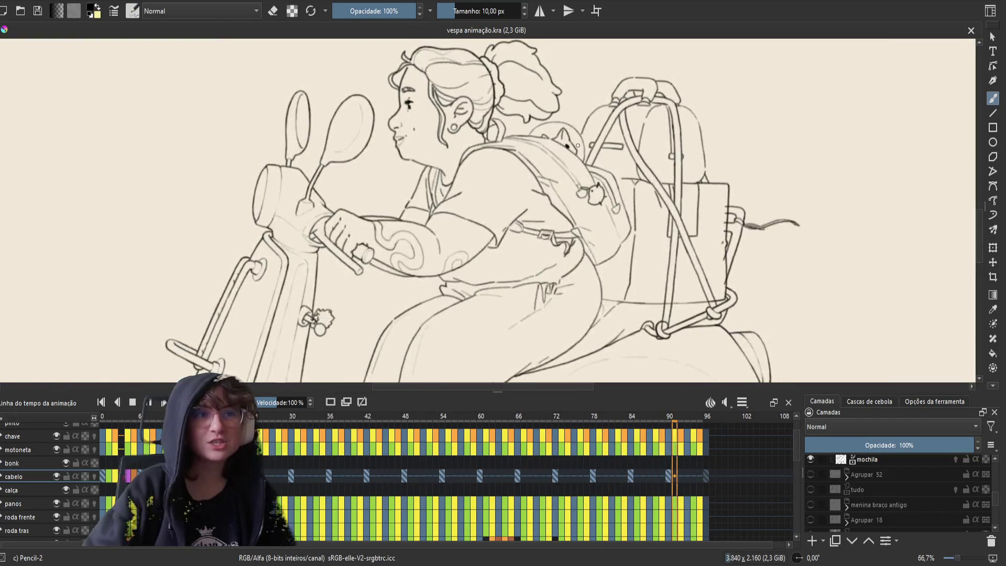
pyautogui.scroll(-1, 545, 115)
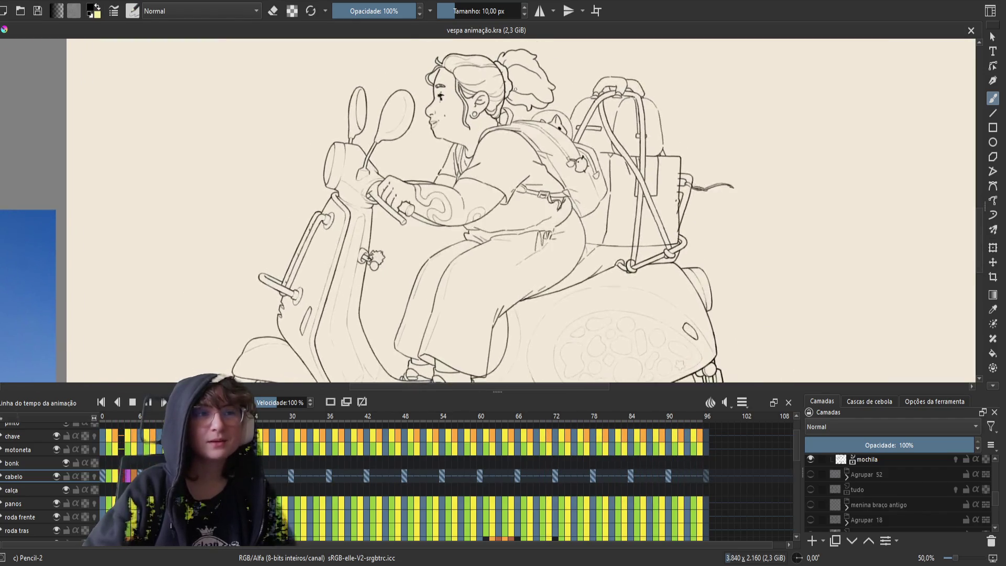
pyautogui.scroll(-1, 523, 209)
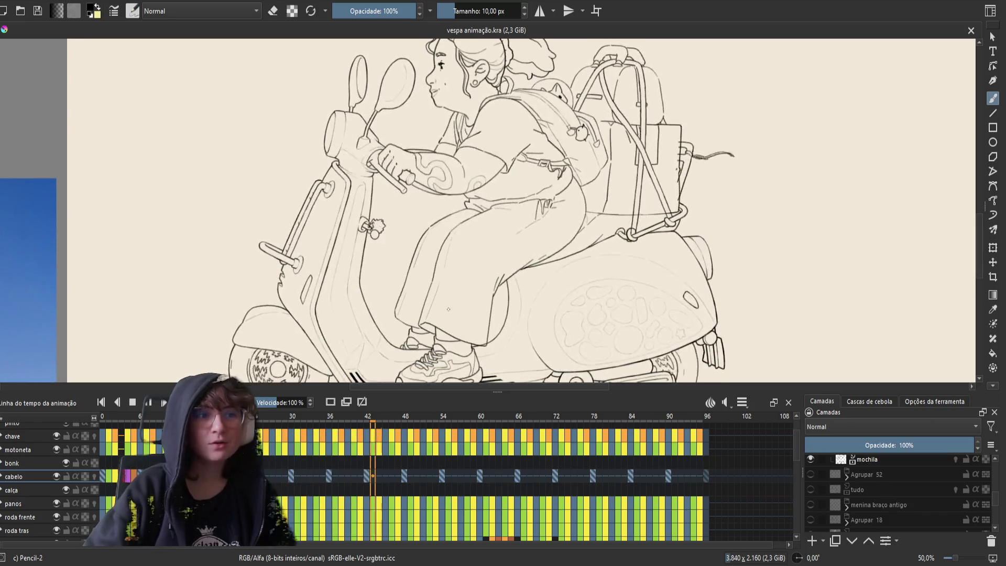
pyautogui.scroll(-1, 435, 308)
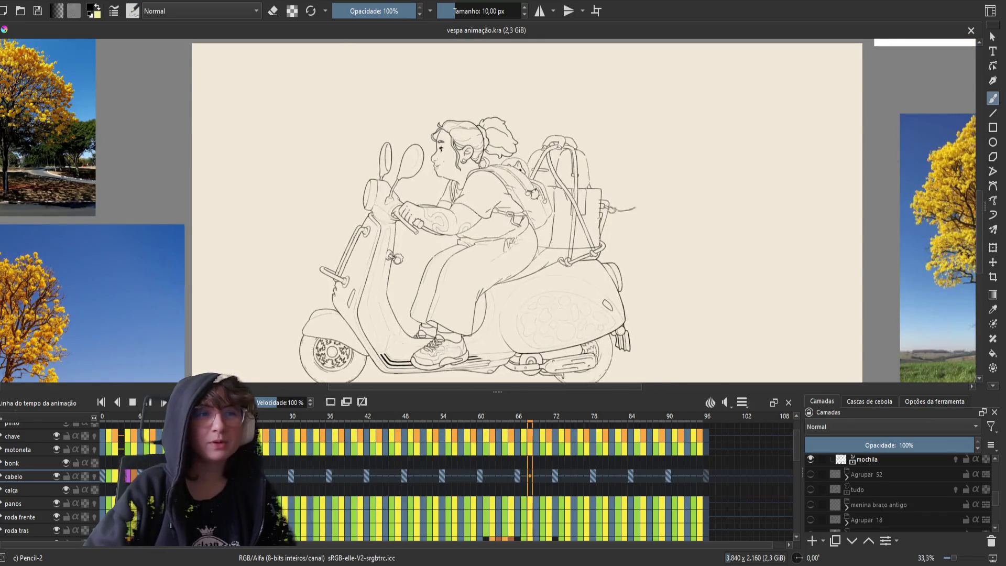
pyautogui.middleClick(447, 321)
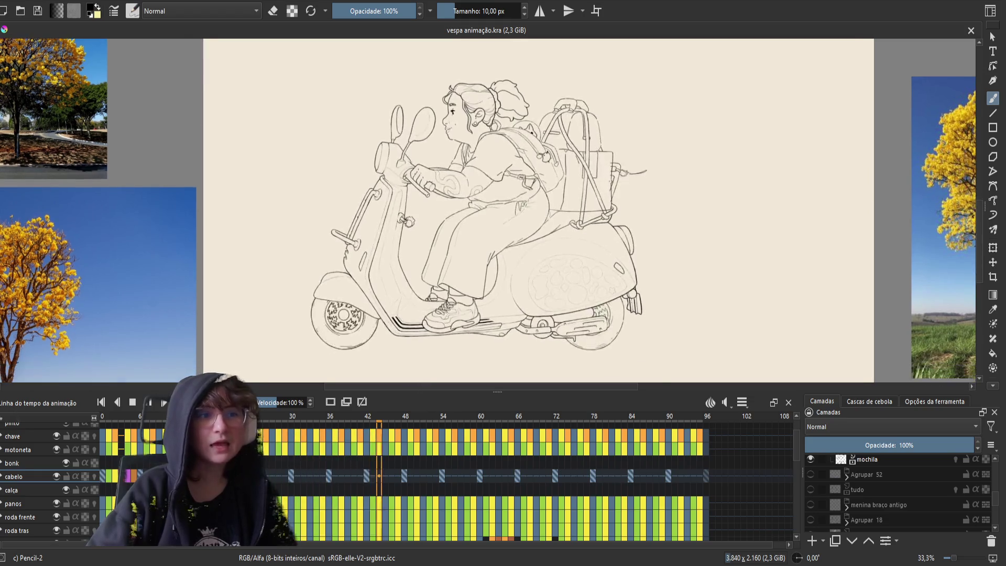
pyautogui.scroll(-1, 576, 310)
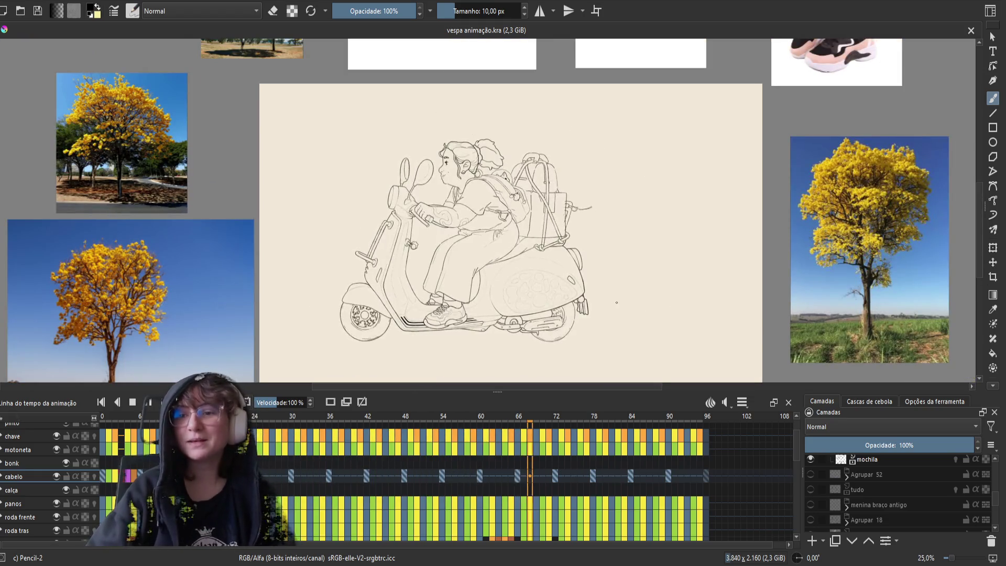
pyautogui.scroll(1, 615, 303)
pyautogui.moveTo(617, 301); pyautogui.dragTo(640, 307)
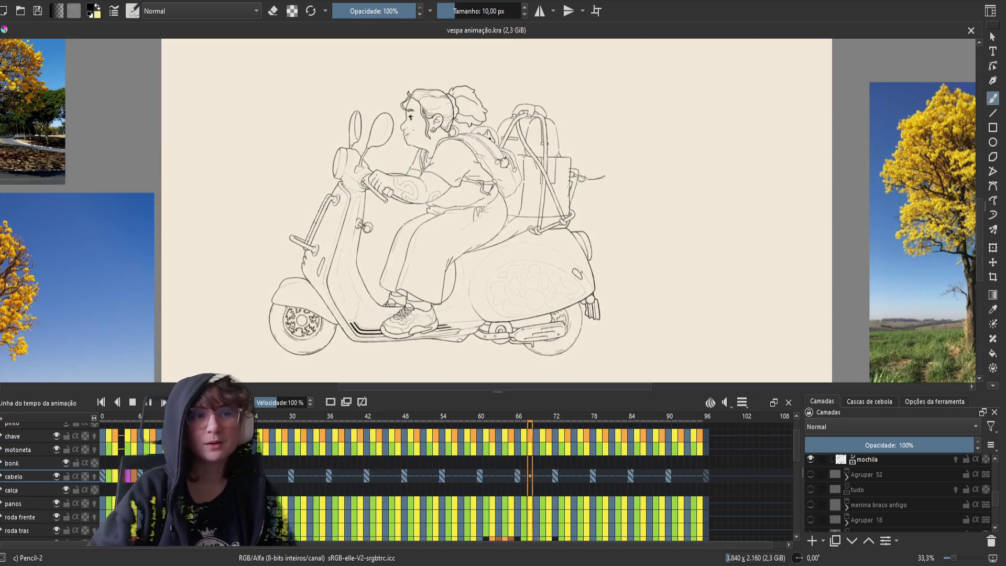
pyautogui.moveTo(641, 306); pyautogui.dragTo(666, 304)
pyautogui.moveTo(664, 253); pyautogui.dragTo(650, 261)
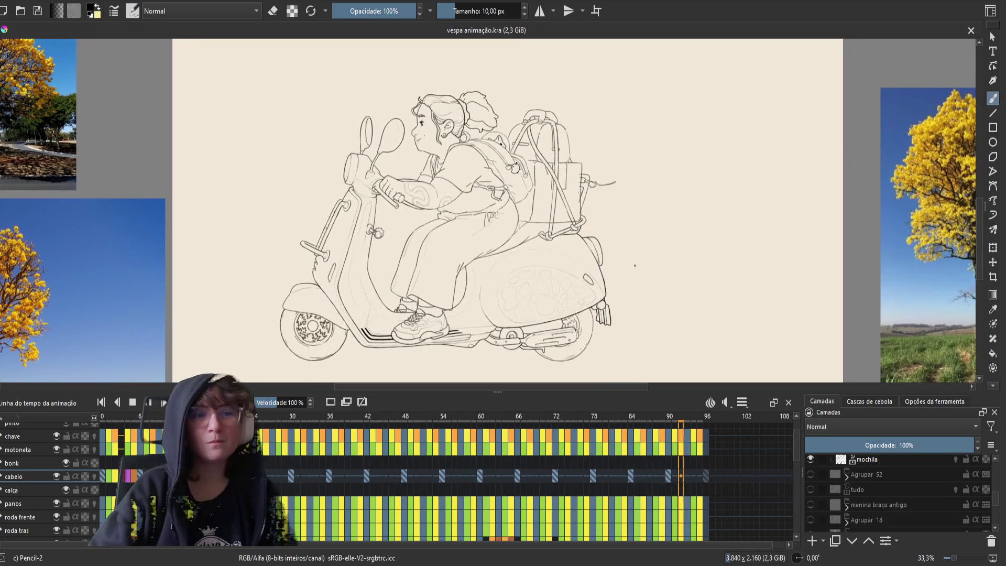
pyautogui.moveTo(660, 394); pyautogui.dragTo(661, 410)
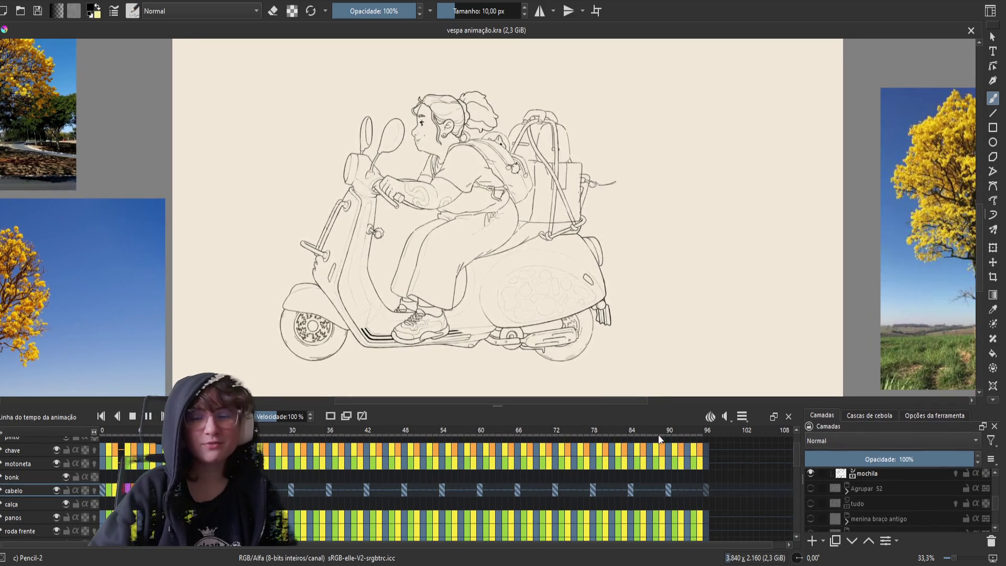
pyautogui.moveTo(635, 323)
pyautogui.mouseDown()
pyautogui.moveTo(703, 332)
pyautogui.moveTo(652, 351)
pyautogui.moveTo(637, 335)
pyautogui.mouseUp()
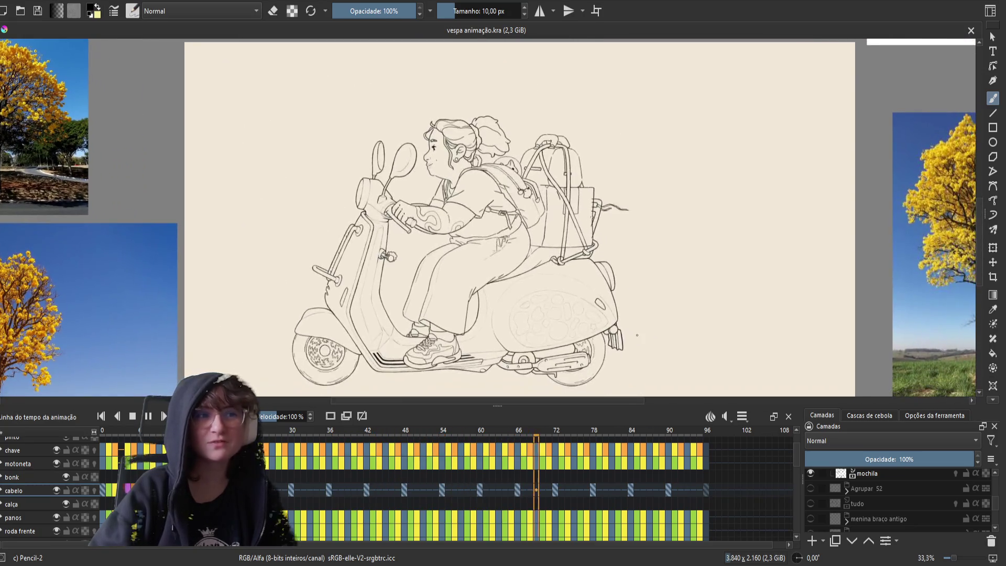
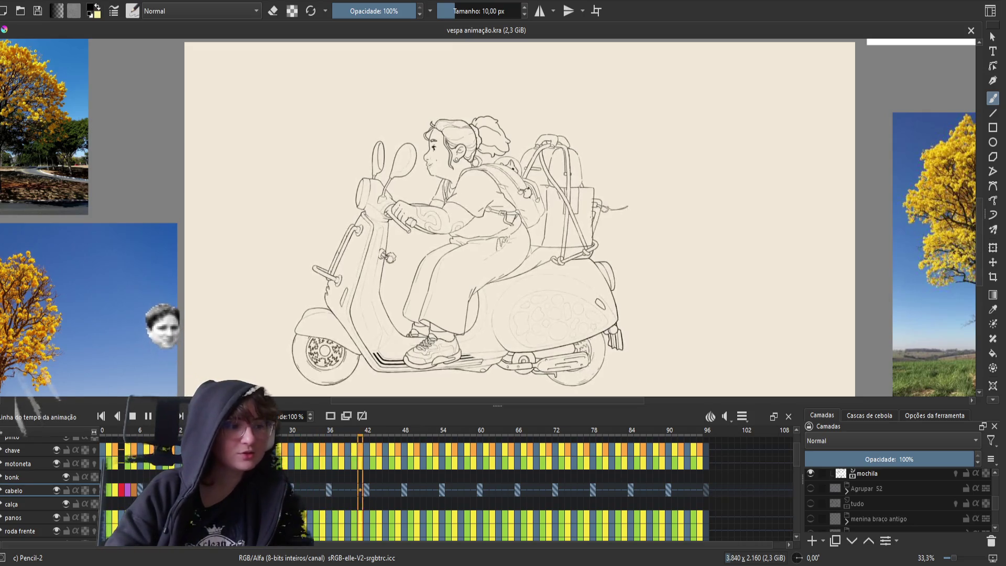
# - Frame the rider drawing and make the red Agrupar 52 sketch group visible
pyautogui.moveTo(326, 326)
pyautogui.mouseDown()
pyautogui.moveTo(371, 280)
pyautogui.moveTo(429, 281)
pyautogui.mouseUp()
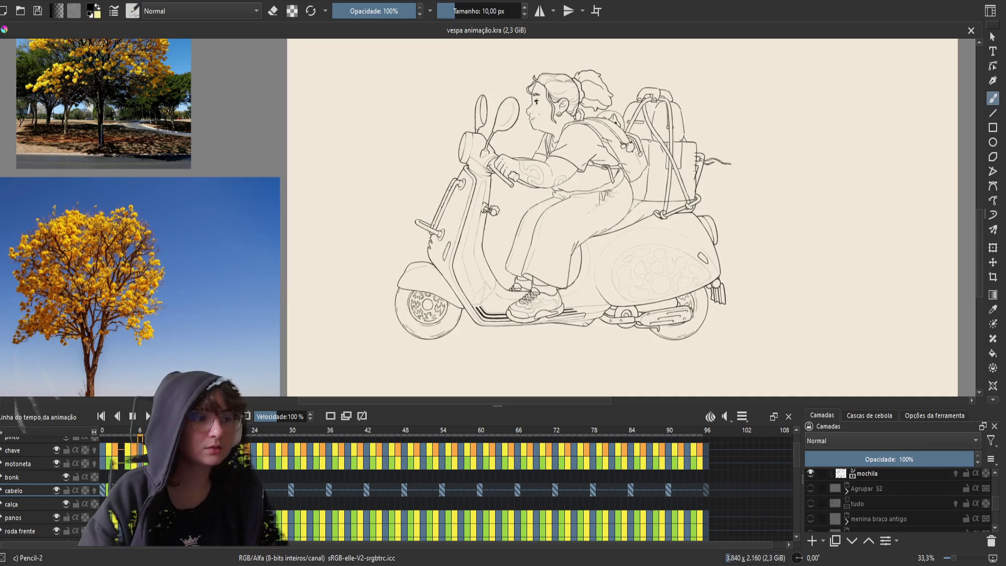
pyautogui.scroll(2, 631, 98)
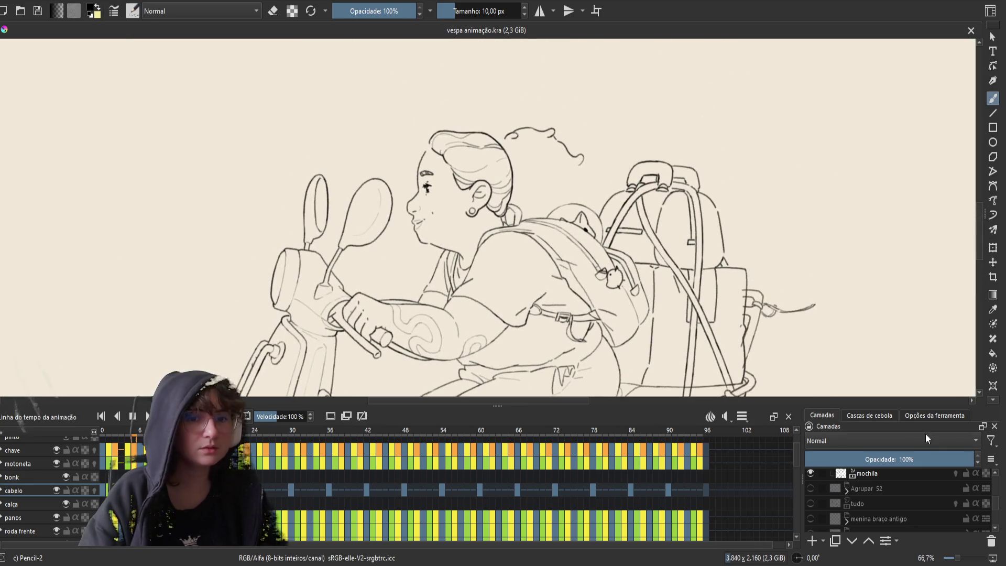
pyautogui.click(810, 490)
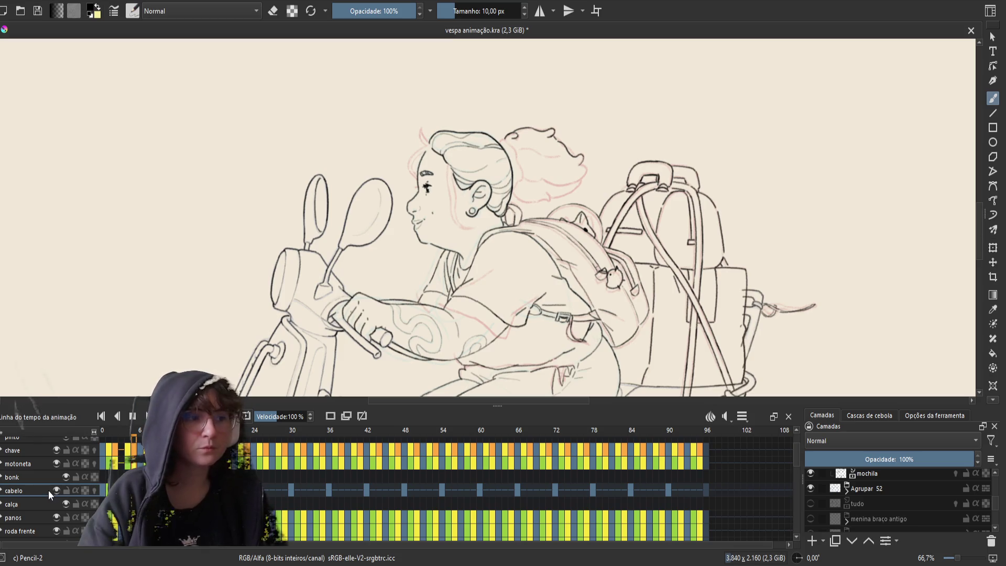
# - Zoom to 100% and play the hair loop twice to review it
pyautogui.scroll(1, 623, 112)
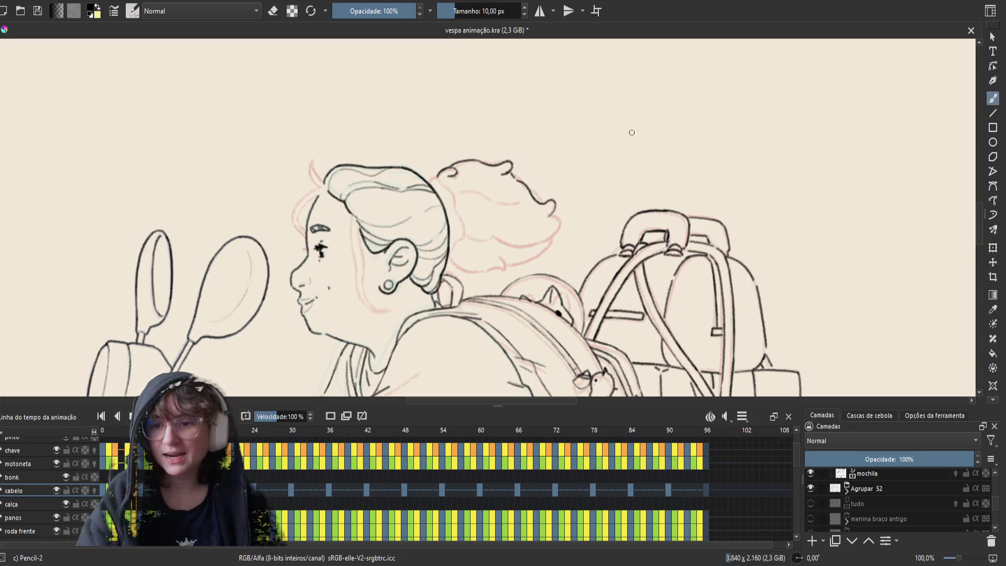
pyautogui.click(132, 415)
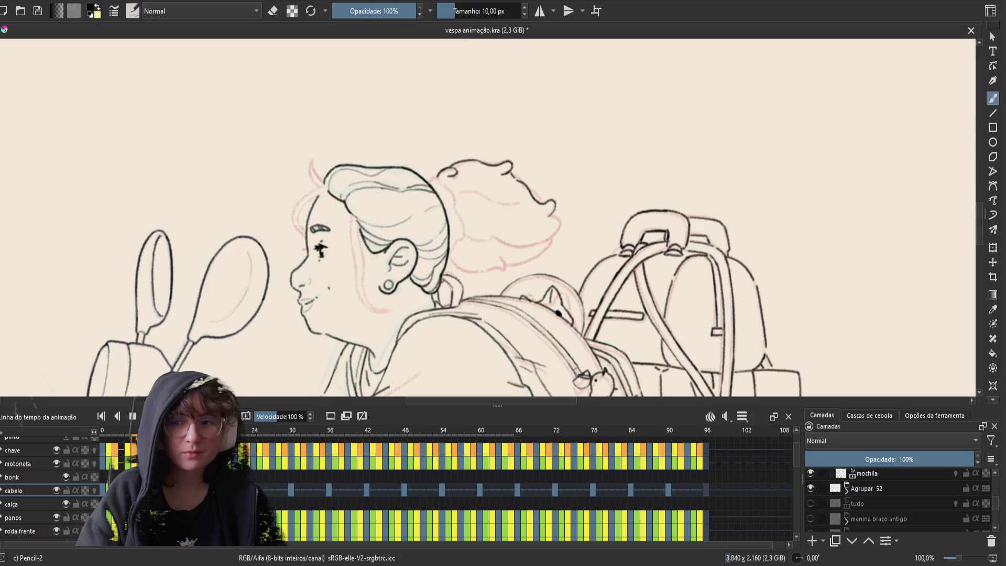
pyautogui.moveTo(475, 321); pyautogui.dragTo(488, 315)
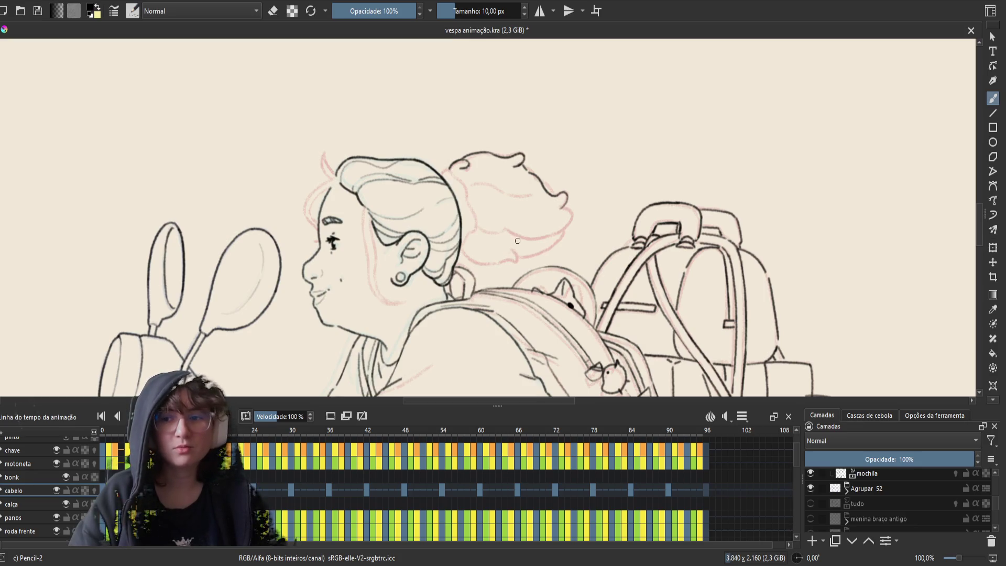
pyautogui.press('space')
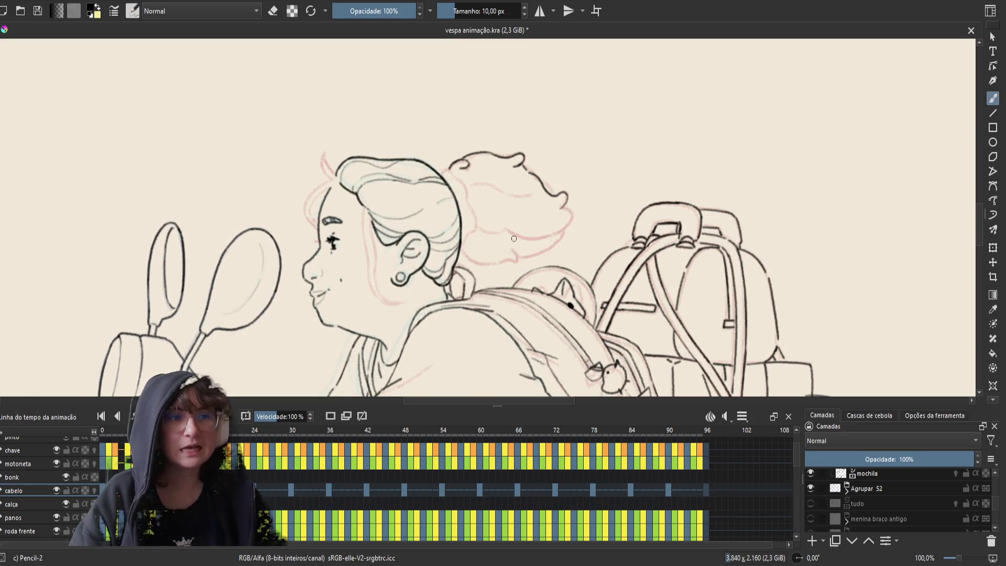
# - Bring up the brush and colour pop-up palette over the girl's head
pyautogui.rightClick(514, 238)
pyautogui.click(510, 128)
pyautogui.rightClick(506, 183)
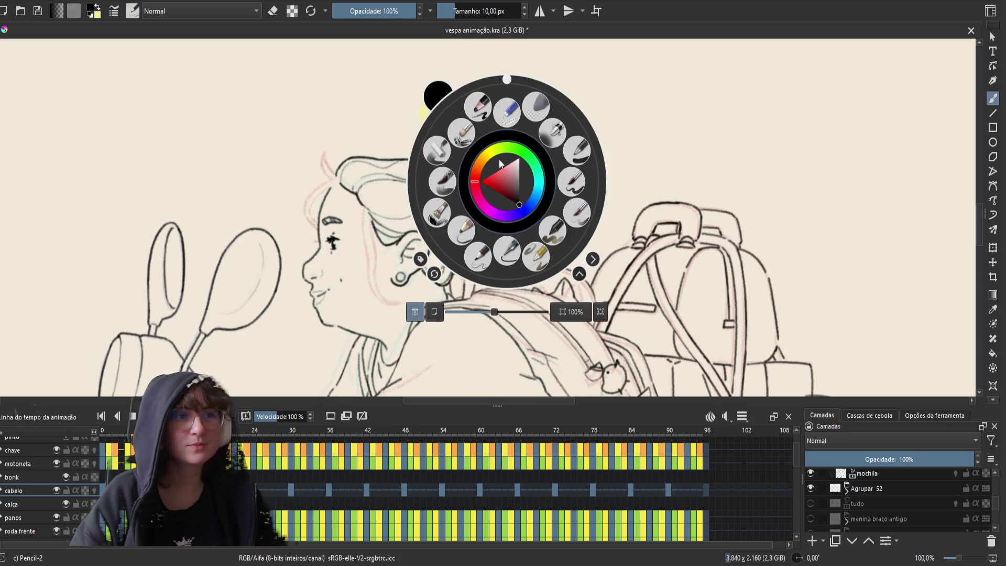
# - Rotate the canvas about 79° clockwise and undo the stray scribble over the face
pyautogui.moveTo(511, 88)
pyautogui.mouseDown()
pyautogui.moveTo(571, 120)
pyautogui.moveTo(574, 210)
pyautogui.moveTo(589, 244)
pyautogui.mouseUp()
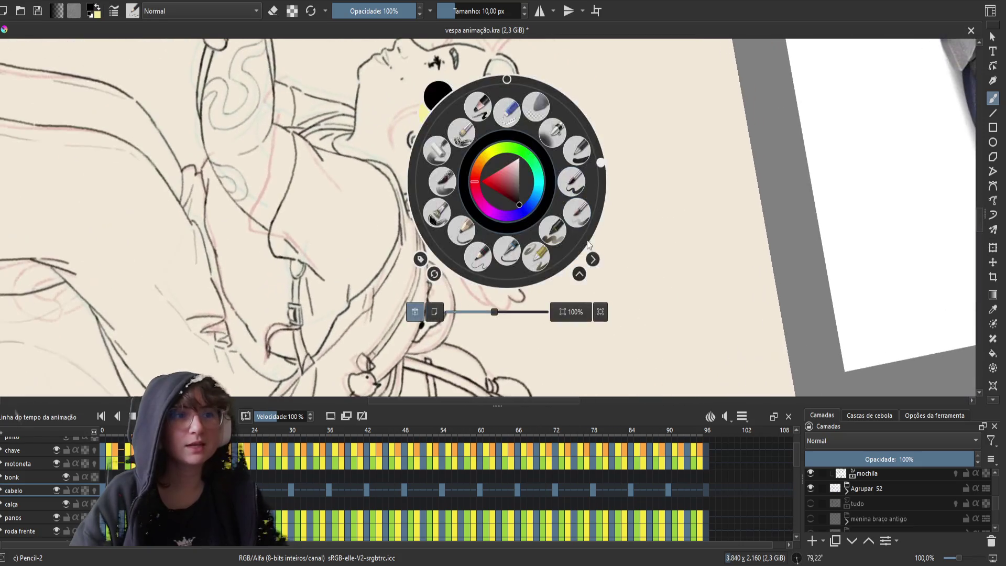
pyautogui.click(686, 288)
pyautogui.moveTo(508, 262)
pyautogui.mouseDown()
pyautogui.moveTo(531, 201)
pyautogui.moveTo(519, 239)
pyautogui.mouseUp()
pyautogui.hotkey('ctrl', 'z')
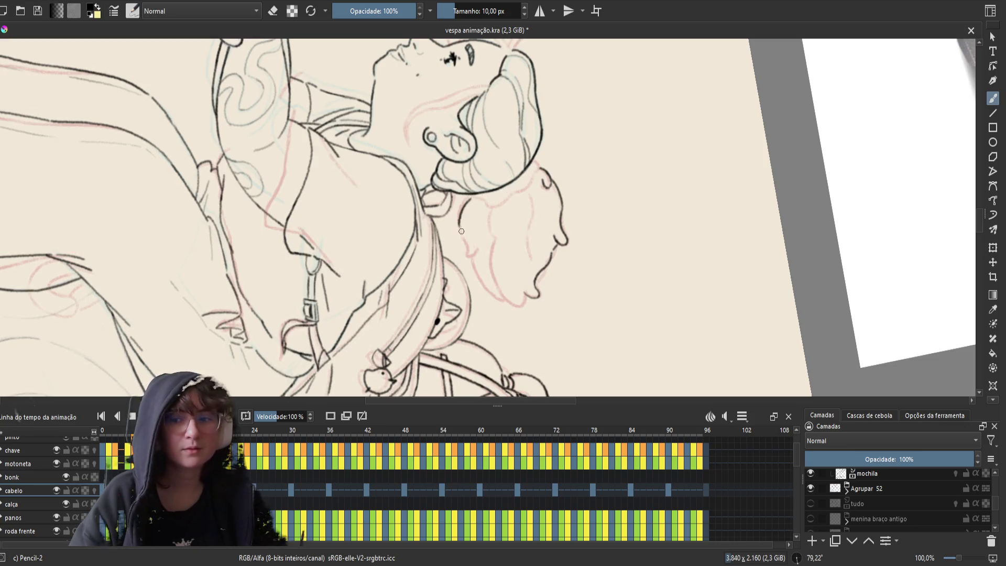
# - Save the file and compare the hair across neighbouring frames
pyautogui.hotkey('ctrl', 's')
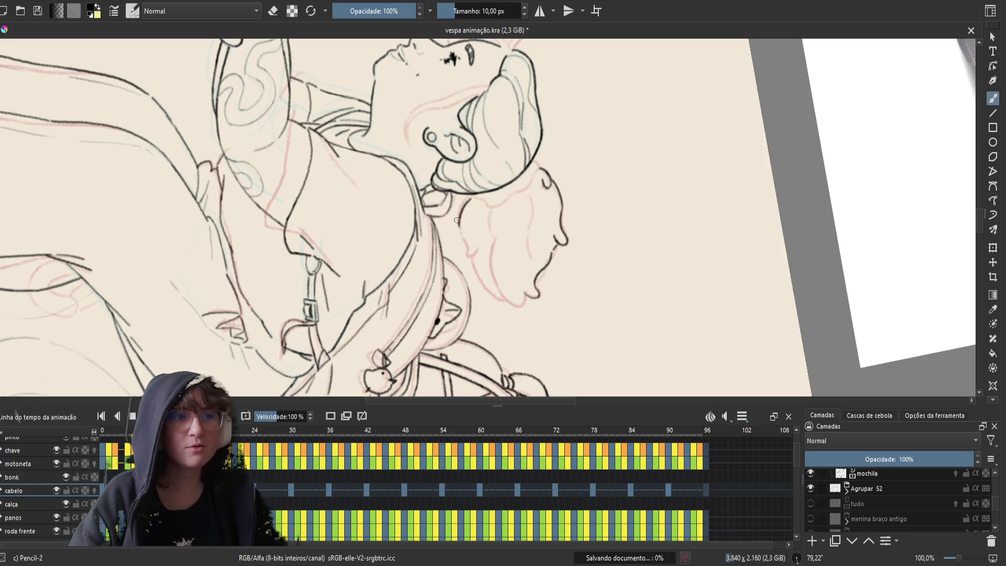
pyautogui.hotkey('ctrl', 's')
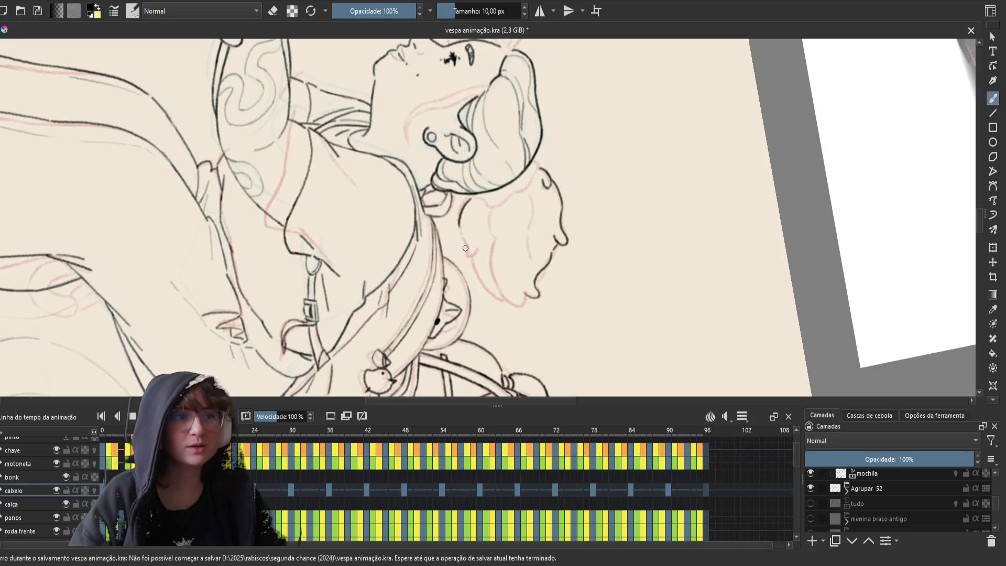
pyautogui.click(471, 255)
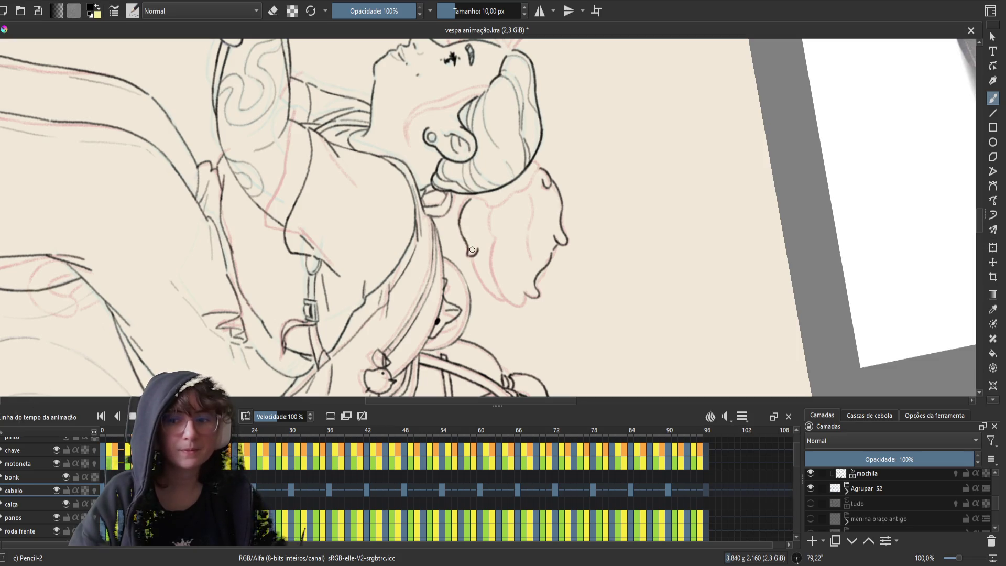
pyautogui.press('.')
pyautogui.press('.')
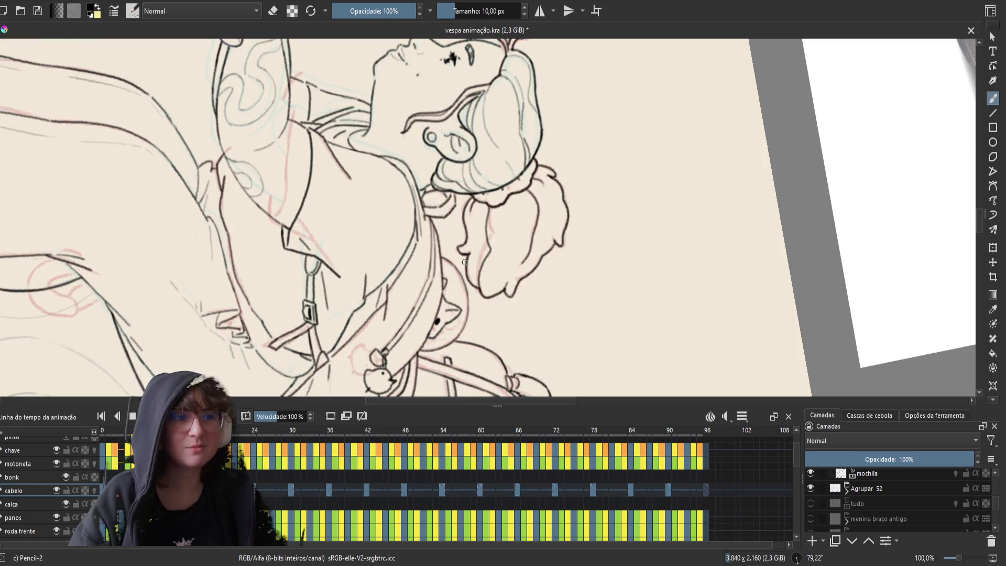
pyautogui.press(',')
pyautogui.press(',')
pyautogui.press('.')
pyautogui.press('.')
pyautogui.press(',')
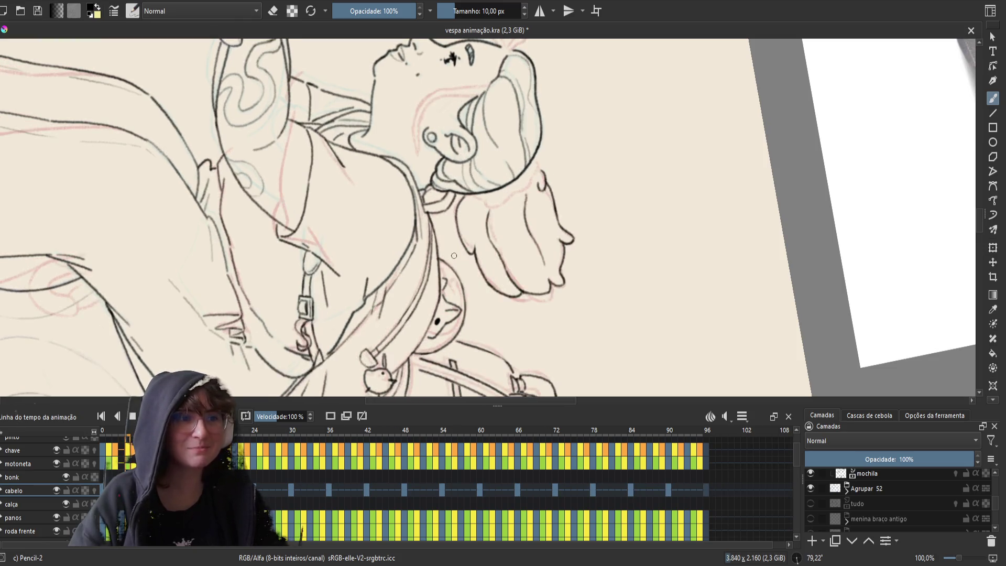
pyautogui.press(',')
pyautogui.press('.')
pyautogui.press(',')
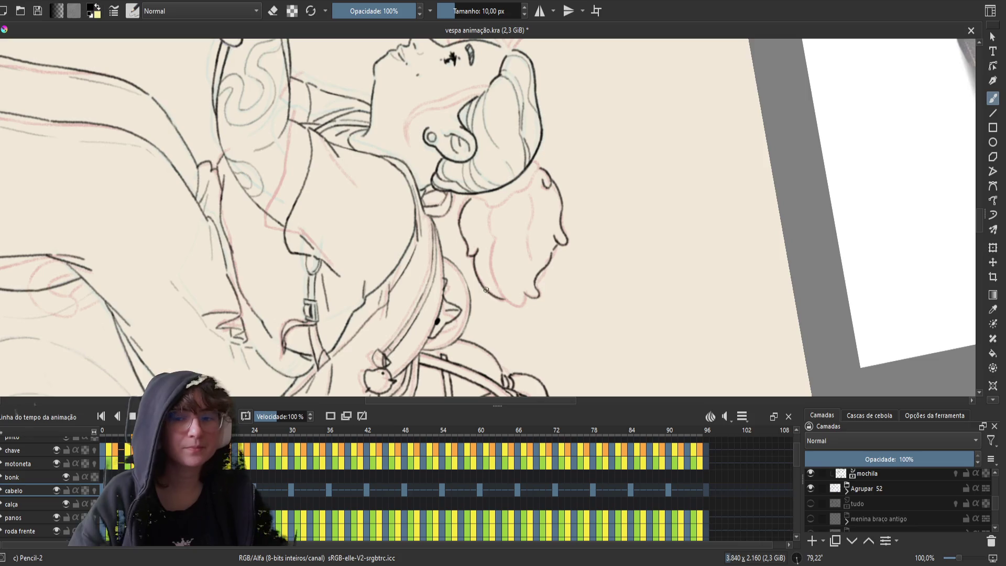
# - Save again, flip through more loop frames, and redraw the lower hair curve
pyautogui.hotkey('ctrl', 's')
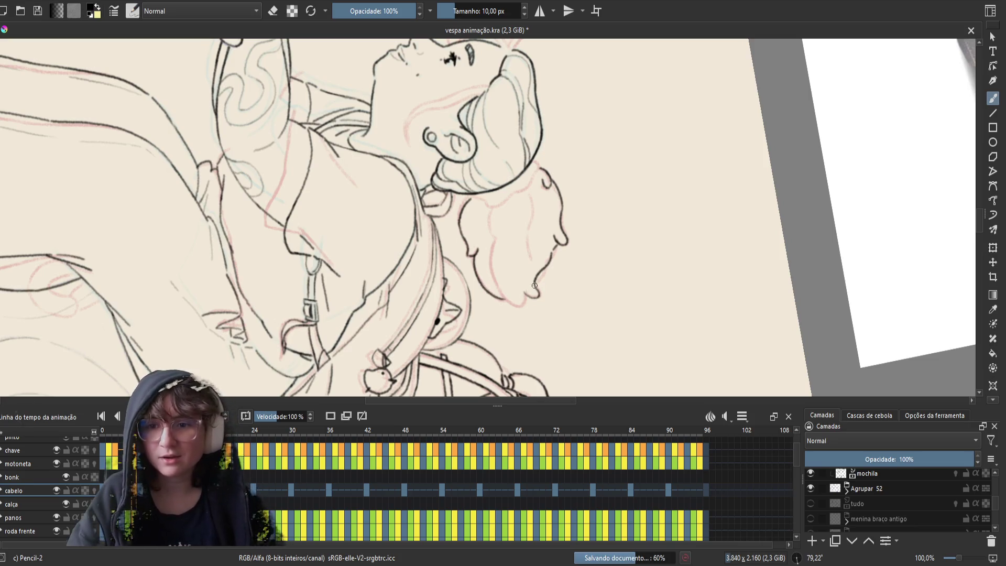
pyautogui.press('.')
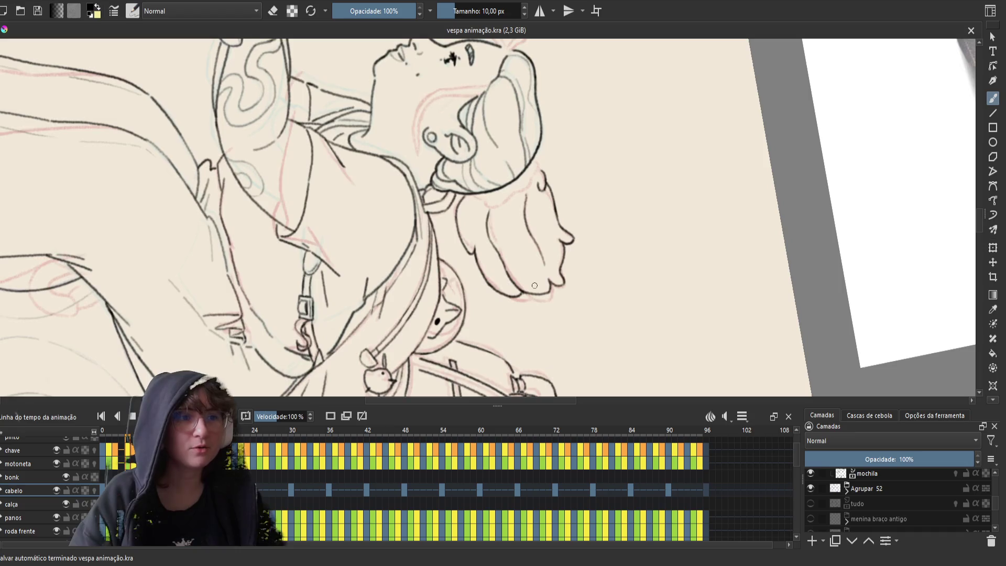
pyautogui.press('.')
pyautogui.press(',')
pyautogui.press('.')
pyautogui.press('.')
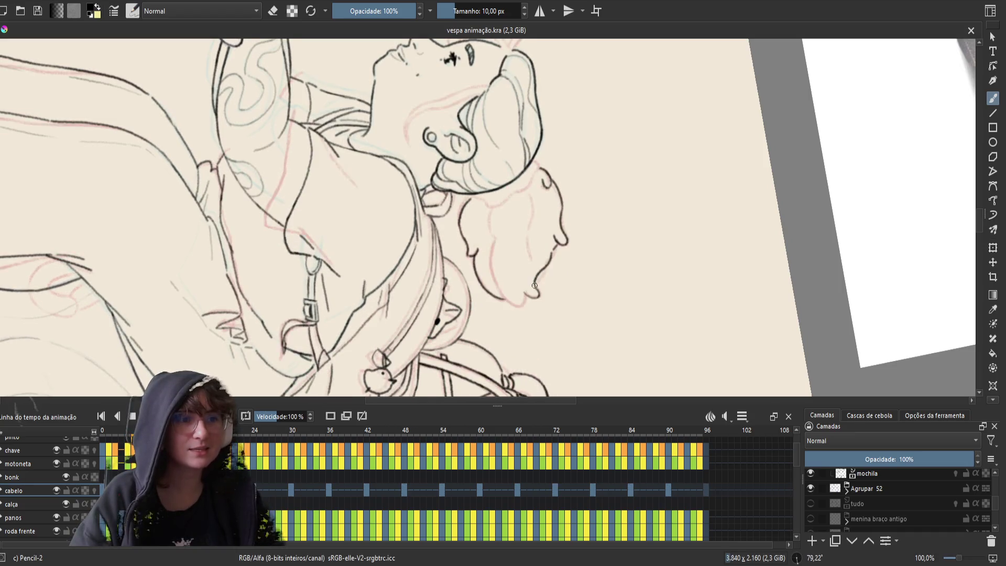
pyautogui.press('.')
pyautogui.press(',')
pyautogui.press('.')
pyautogui.press('.')
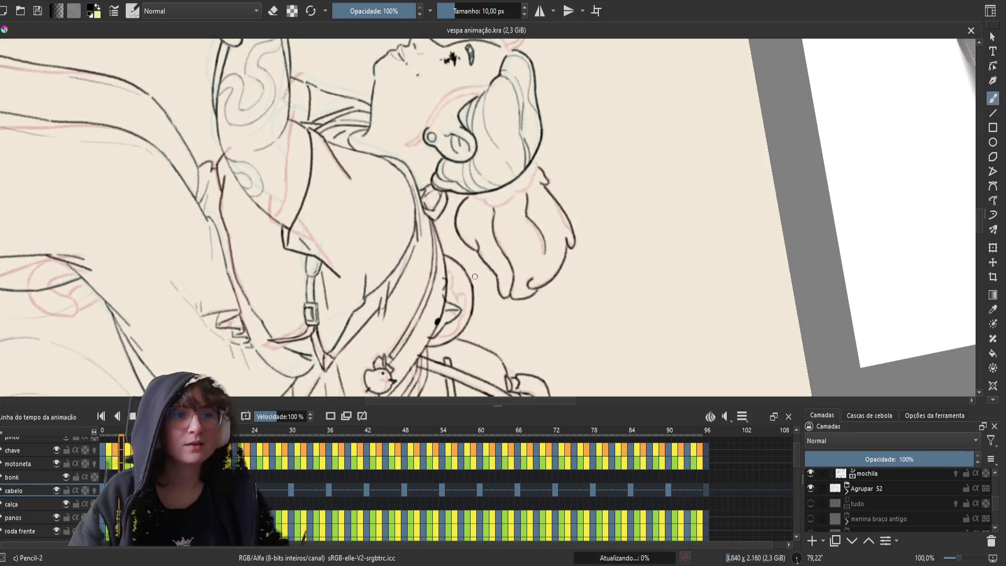
pyautogui.press('.')
pyautogui.press('.')
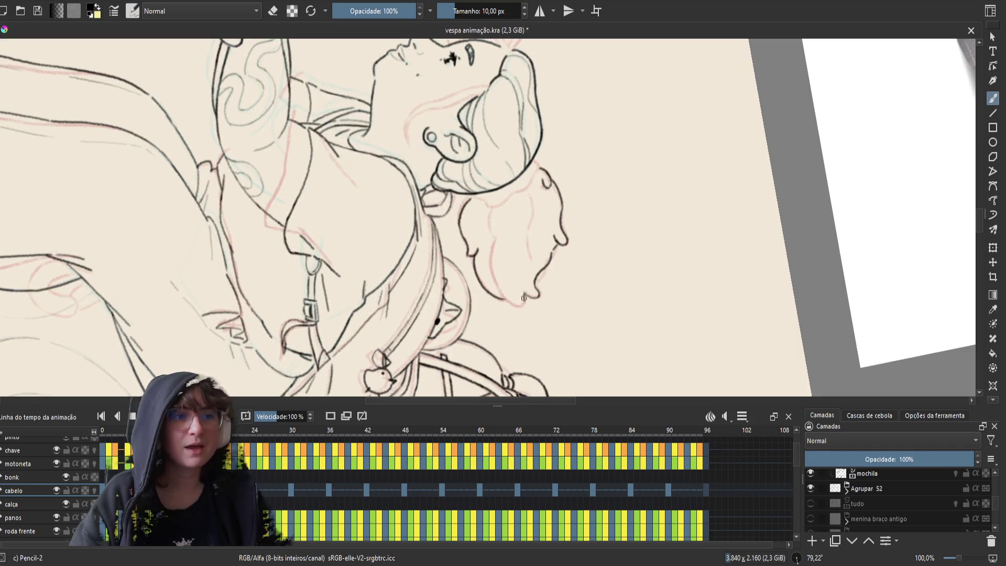
pyautogui.moveTo(525, 294)
pyautogui.mouseDown()
pyautogui.moveTo(518, 306)
pyautogui.moveTo(501, 297)
pyautogui.mouseUp()
# - Undo the last hair stroke, compare adjacent frames, and save vespa animação.kra
pyautogui.hotkey('ctrl', 'z')
pyautogui.hotkey('ctrl', 'z')
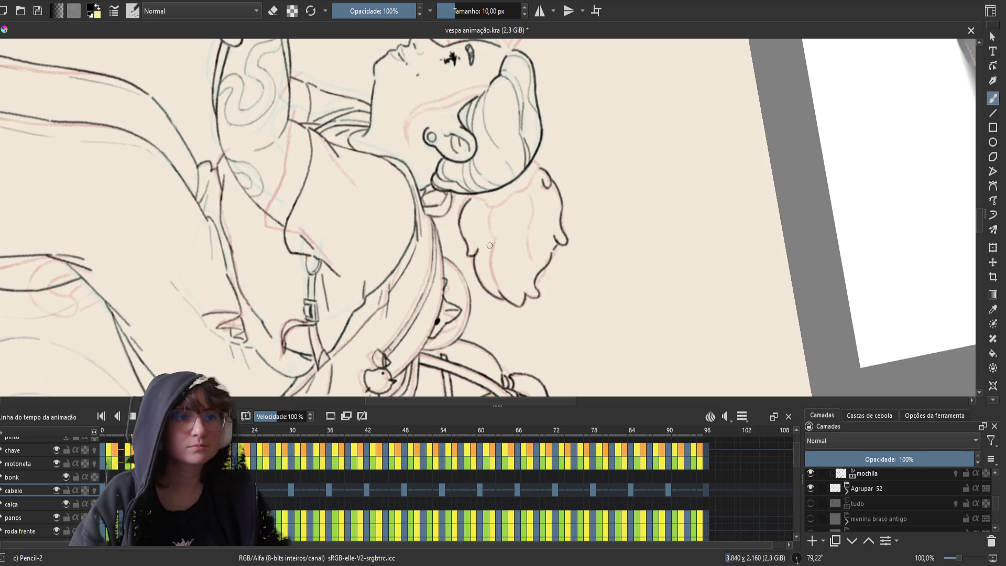
pyautogui.press('Right')
pyautogui.press('Left')
pyautogui.press('Right')
pyautogui.press('Left')
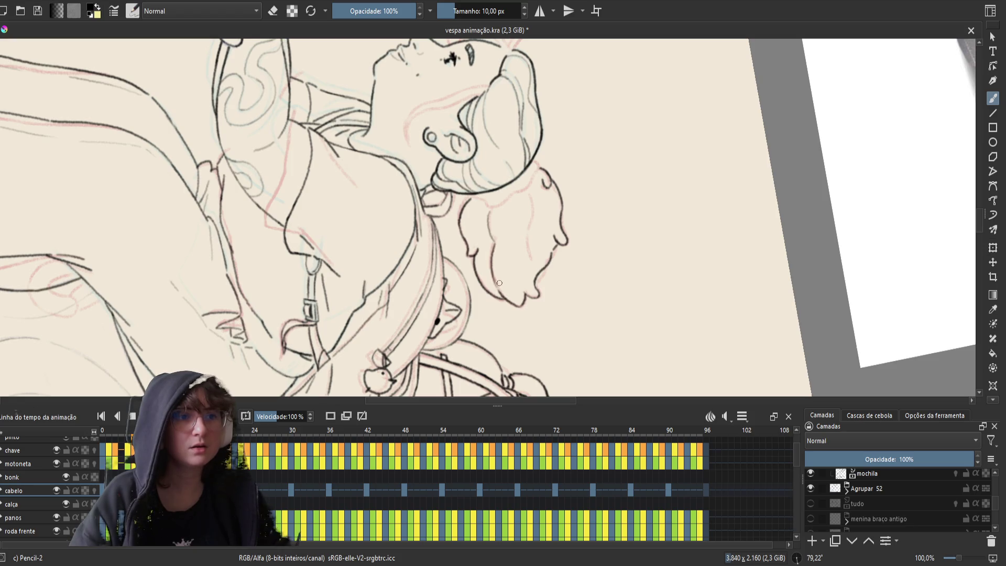
pyautogui.hotkey('ctrl', 's')
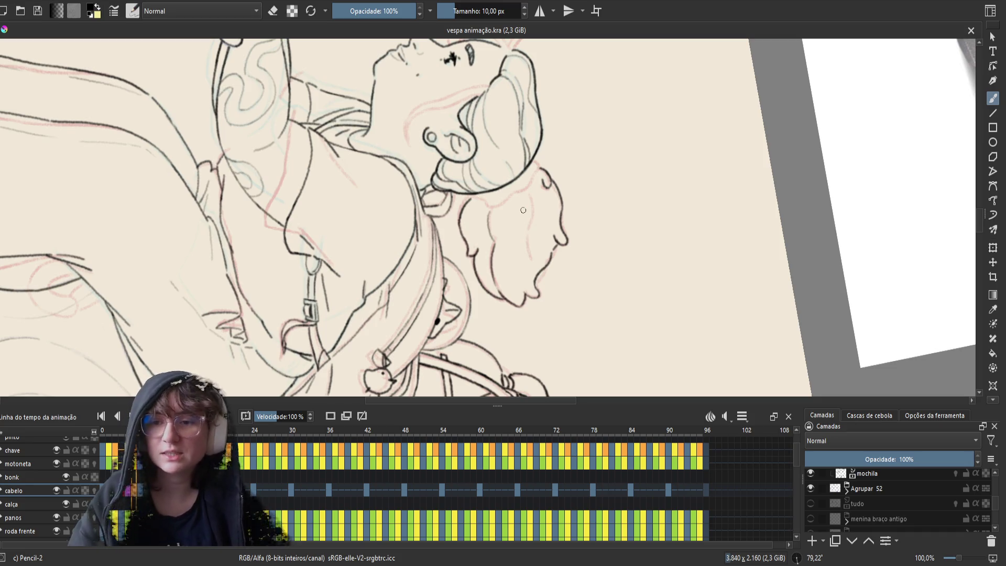
# - Check neighbouring frames, then erase part of the hair lines on the current frame
pyautogui.press('Right')
pyautogui.press('Left')
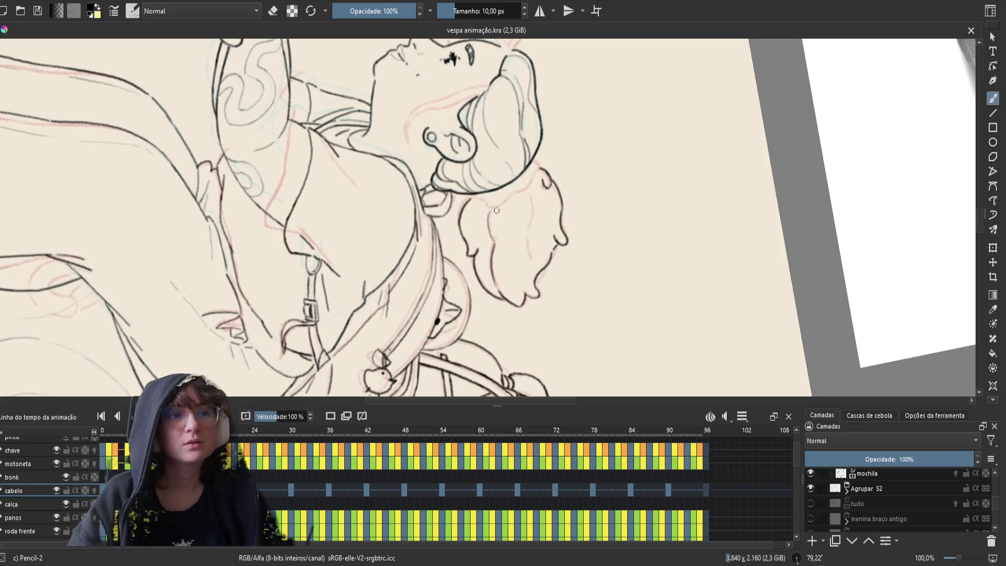
pyautogui.press('Right')
pyautogui.press('Left')
pyautogui.press('Right')
pyautogui.press('Left')
pyautogui.press('e')
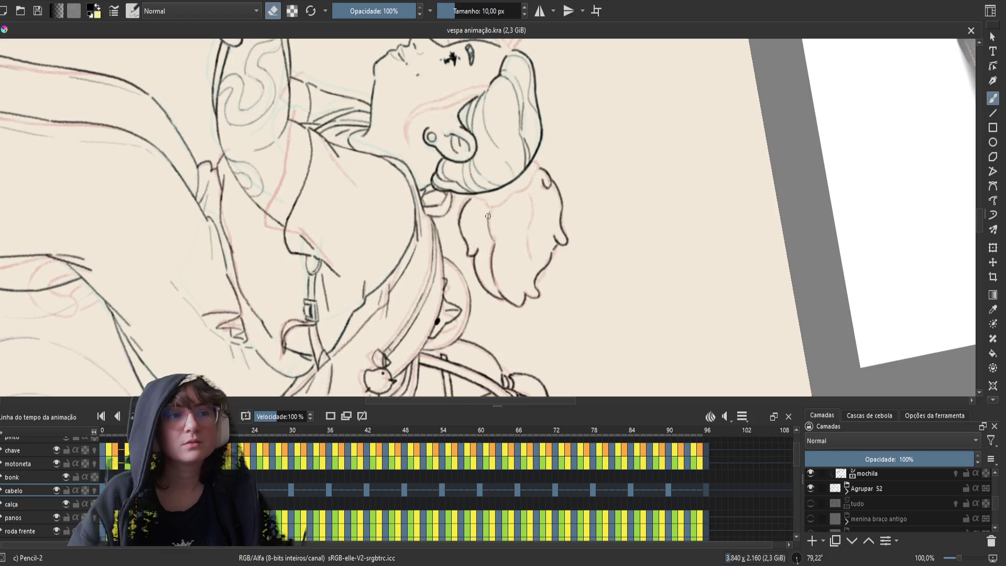
pyautogui.moveTo(491, 232); pyautogui.dragTo(489, 209)
pyautogui.press('e')
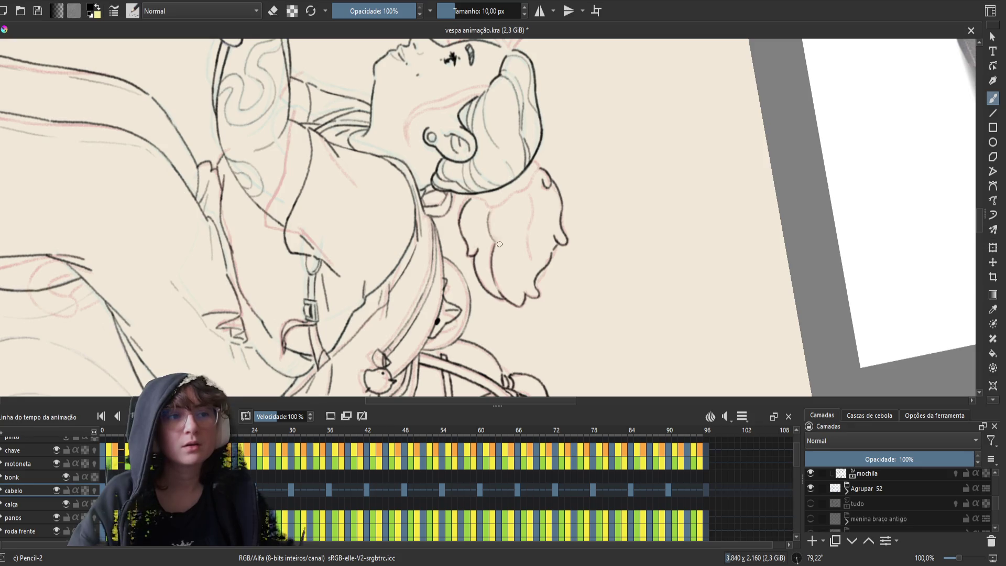
# - Flip between neighbouring frames, toggling the eraser on and off while comparing
pyautogui.press('Right')
pyautogui.press('Right')
pyautogui.press('Right')
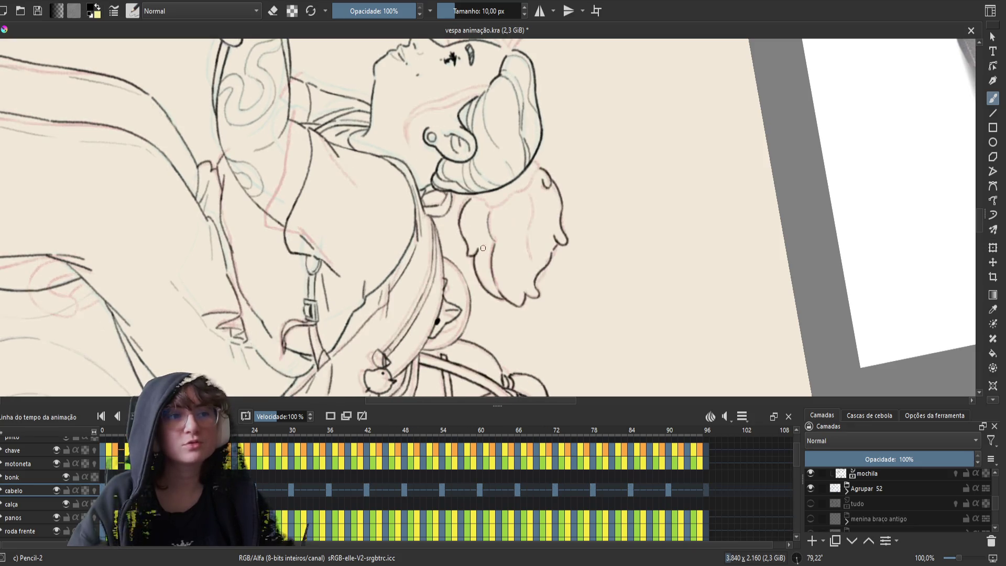
pyautogui.press('Right')
pyautogui.press('Left')
pyautogui.press('e')
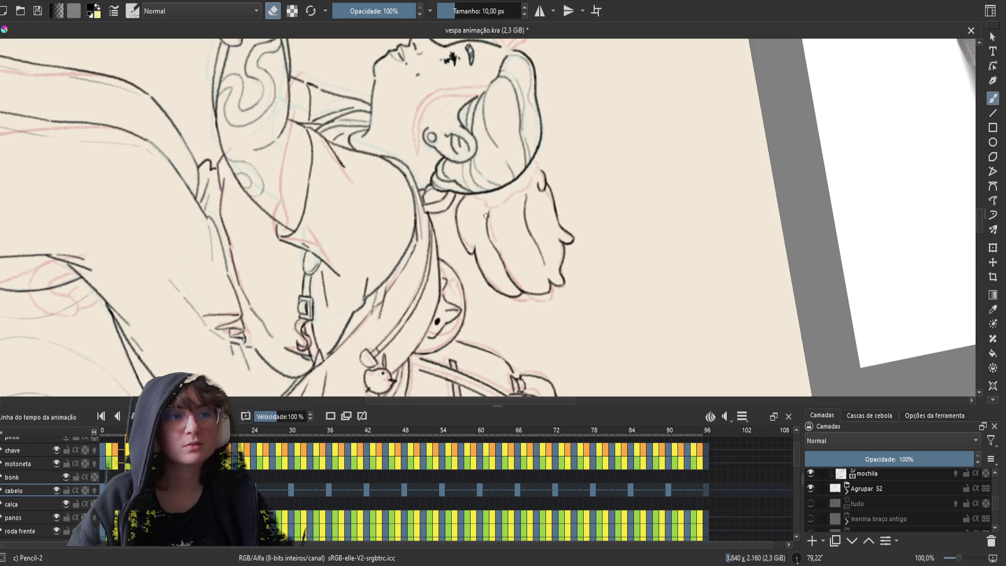
pyautogui.press('Right')
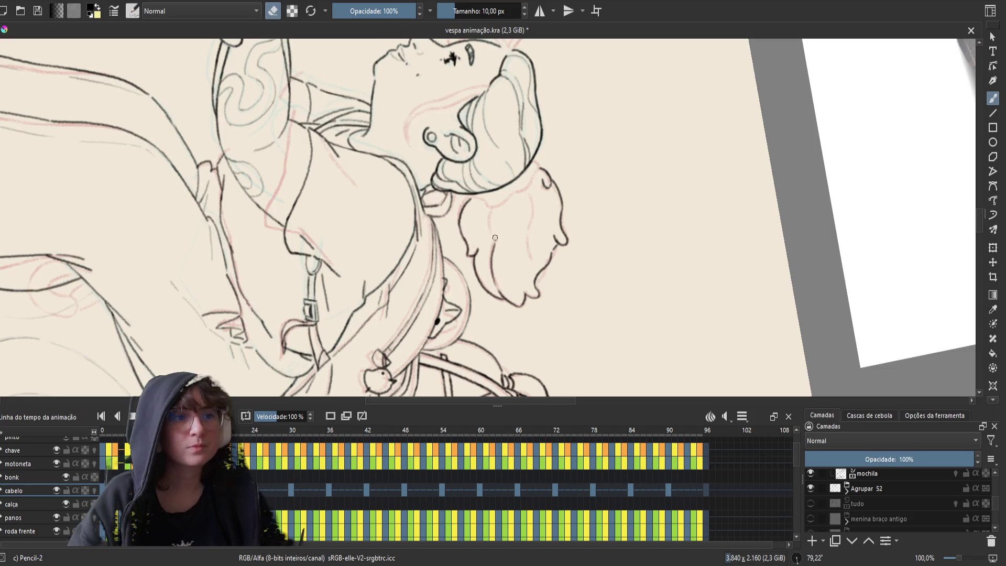
pyautogui.press('e')
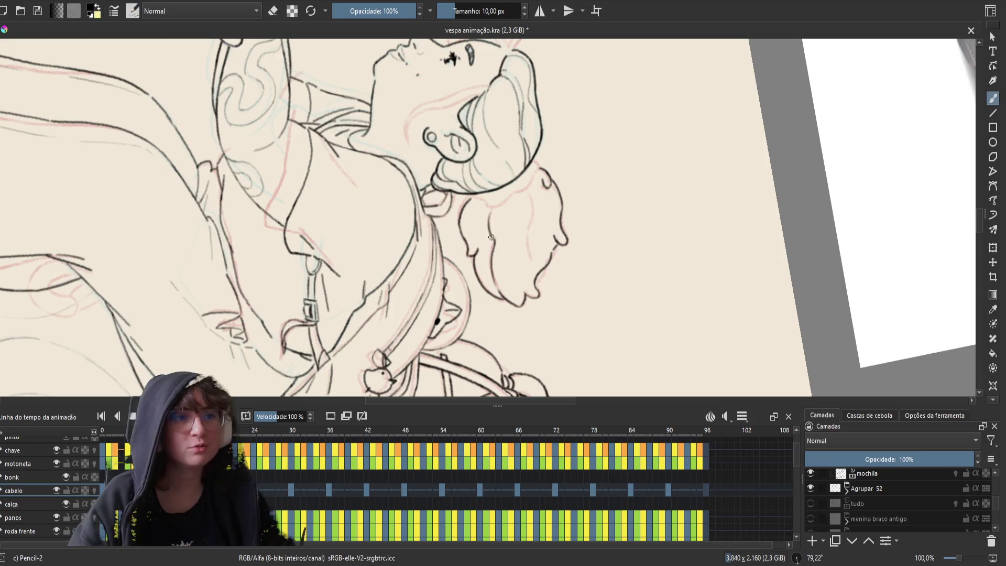
pyautogui.press('Right')
pyautogui.press('Right')
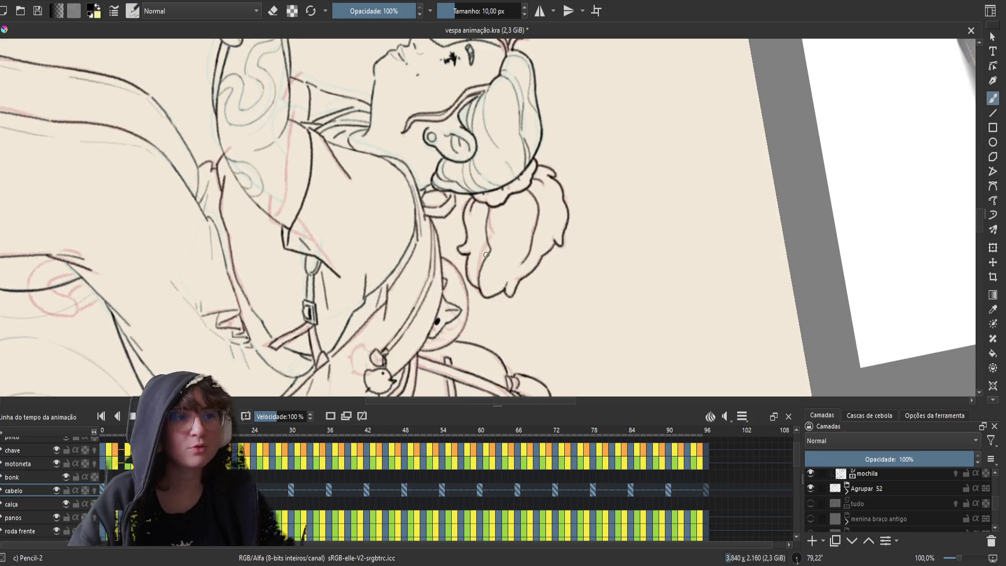
pyautogui.press('Right')
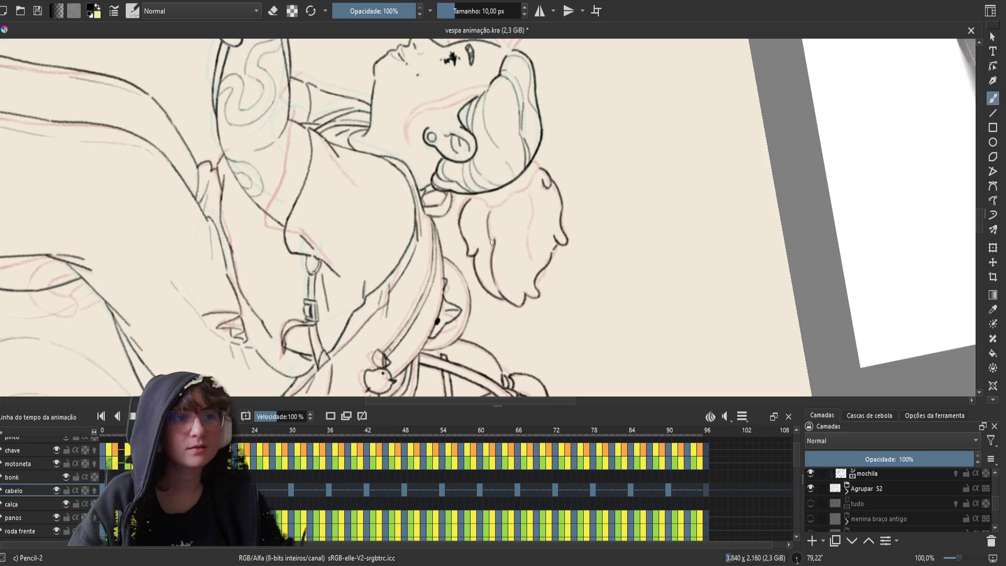
pyautogui.press('e')
pyautogui.press('e')
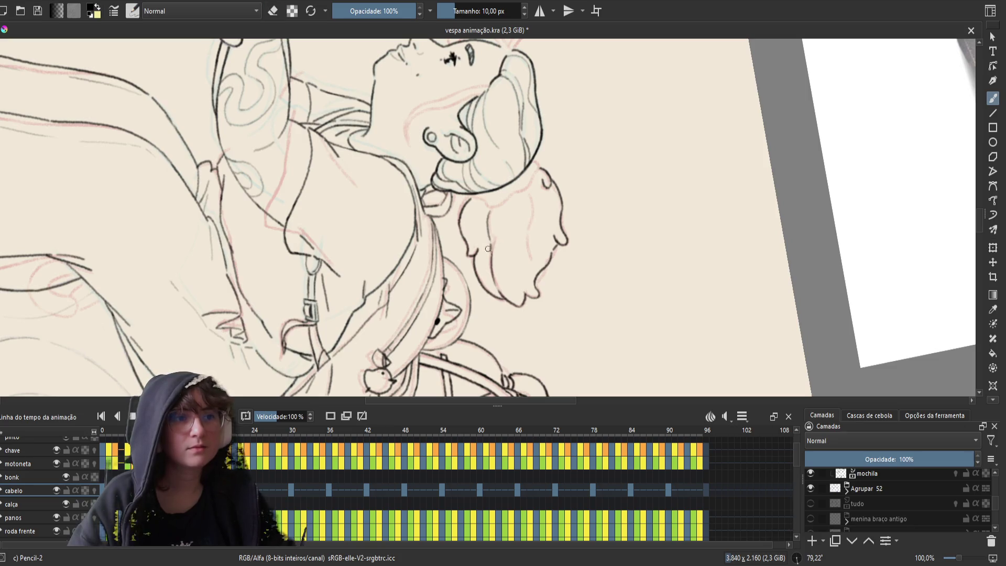
# - Check the hair motion across frames, switch to erasing, and save the document
pyautogui.press('Right')
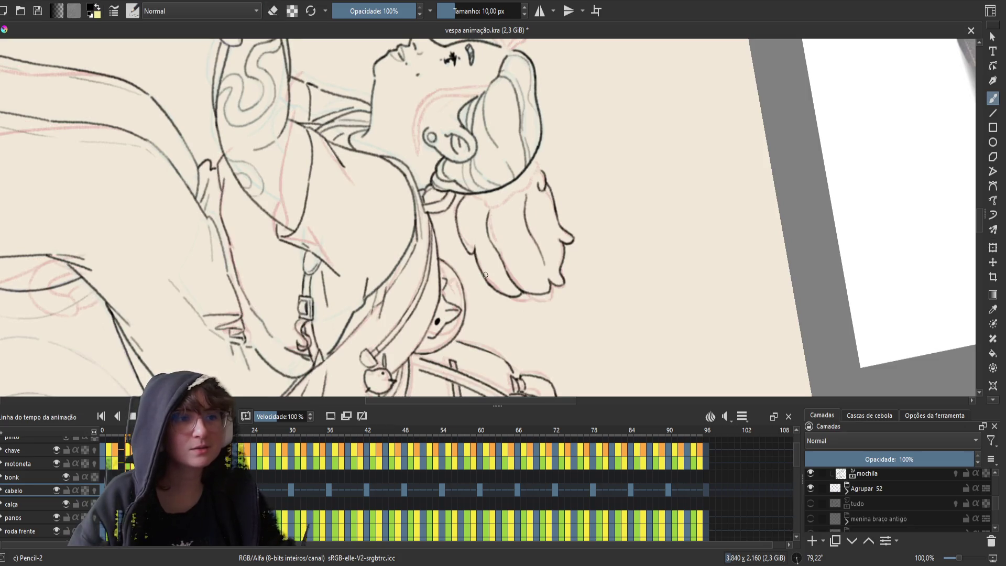
pyautogui.press('Left')
pyautogui.press('Right')
pyautogui.press('Left')
pyautogui.press('Right')
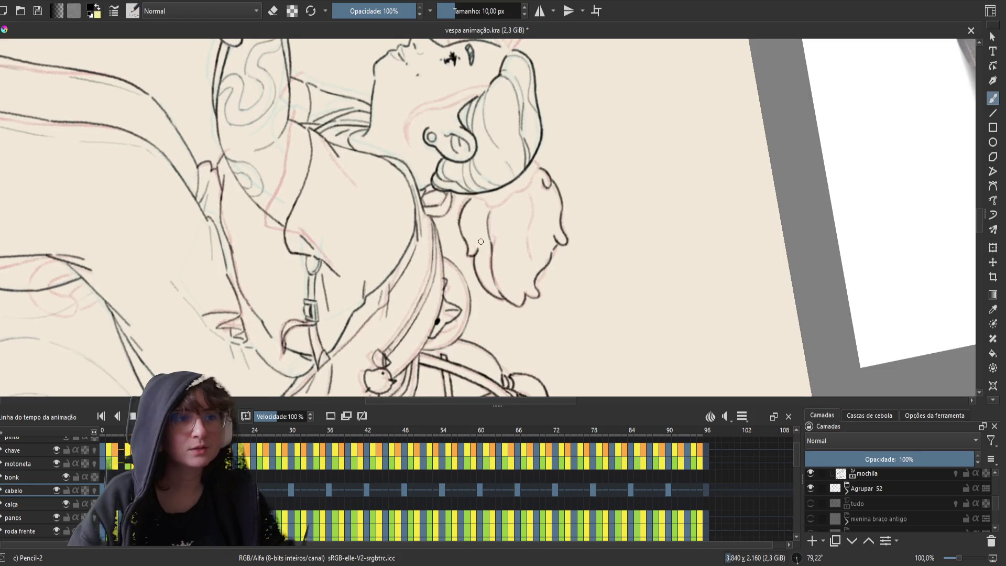
pyautogui.press('Right')
pyautogui.press('Right')
pyautogui.press('Left')
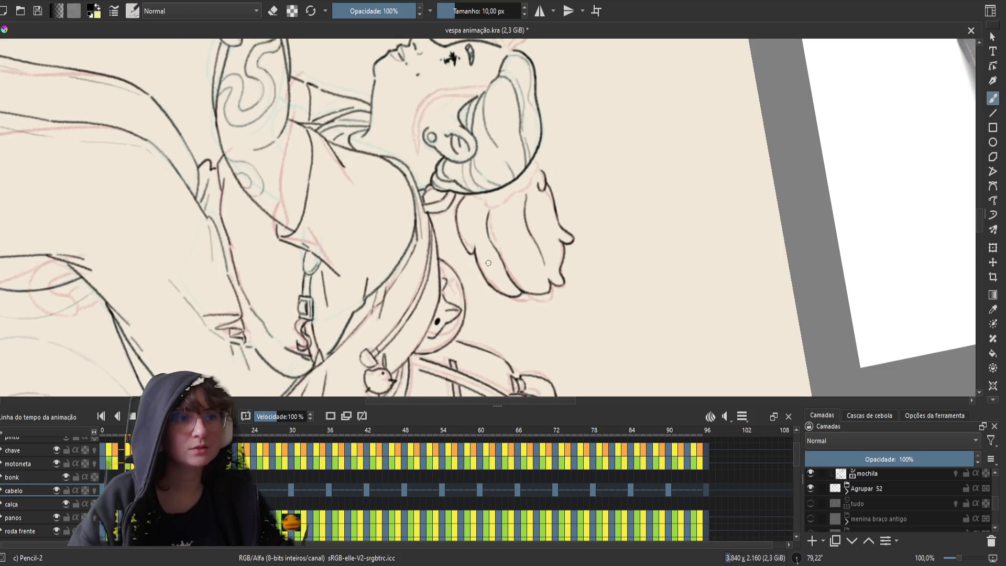
pyautogui.press('Right')
pyautogui.press('e')
pyautogui.press('e')
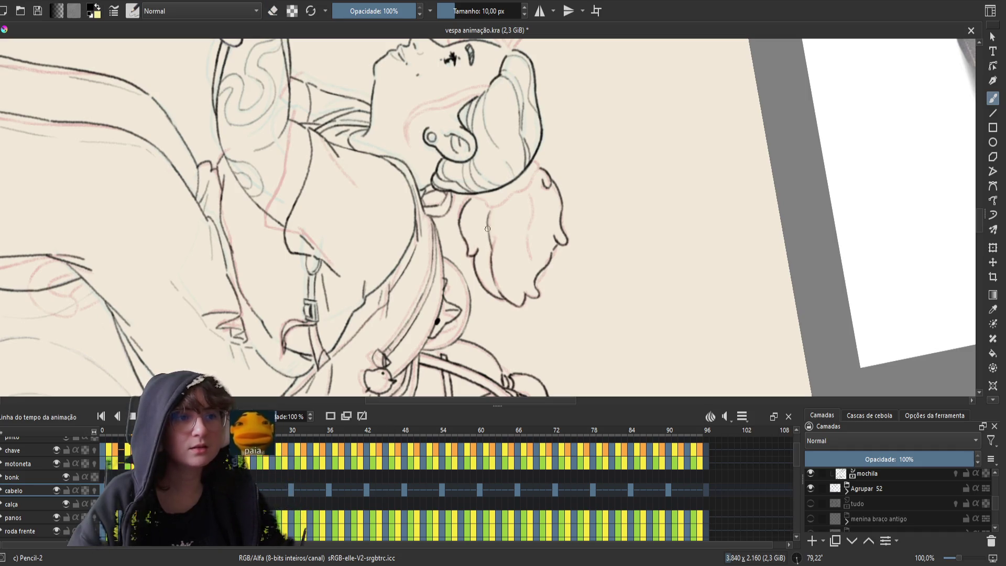
pyautogui.press('e')
pyautogui.press('e')
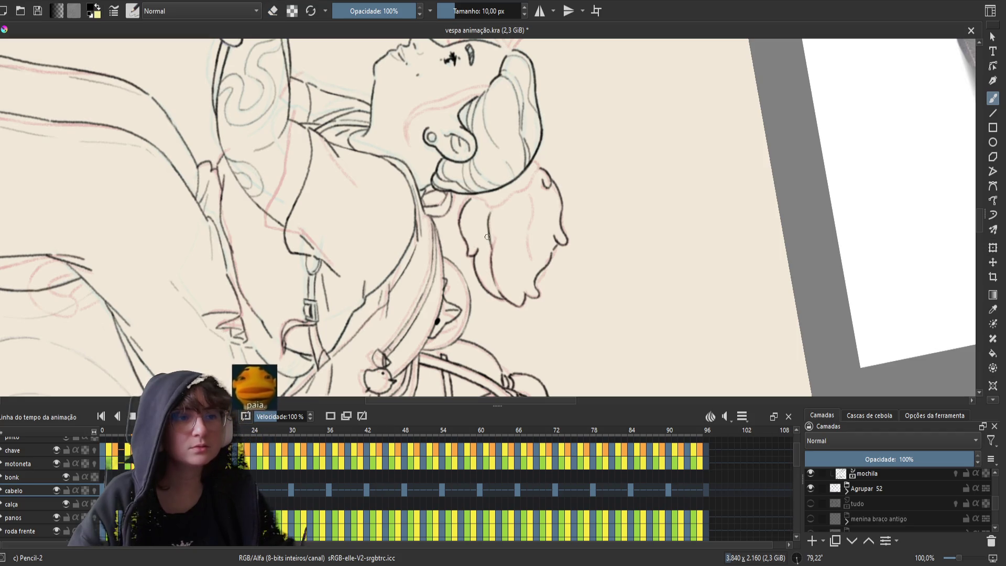
pyautogui.press('.')
pyautogui.press('.')
pyautogui.press('.')
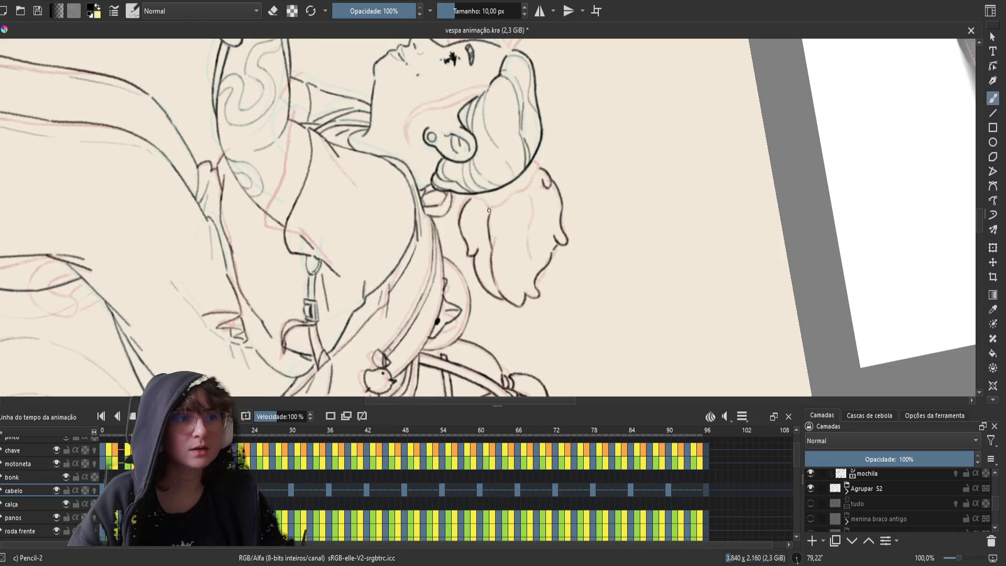
pyautogui.press('e')
pyautogui.press('e')
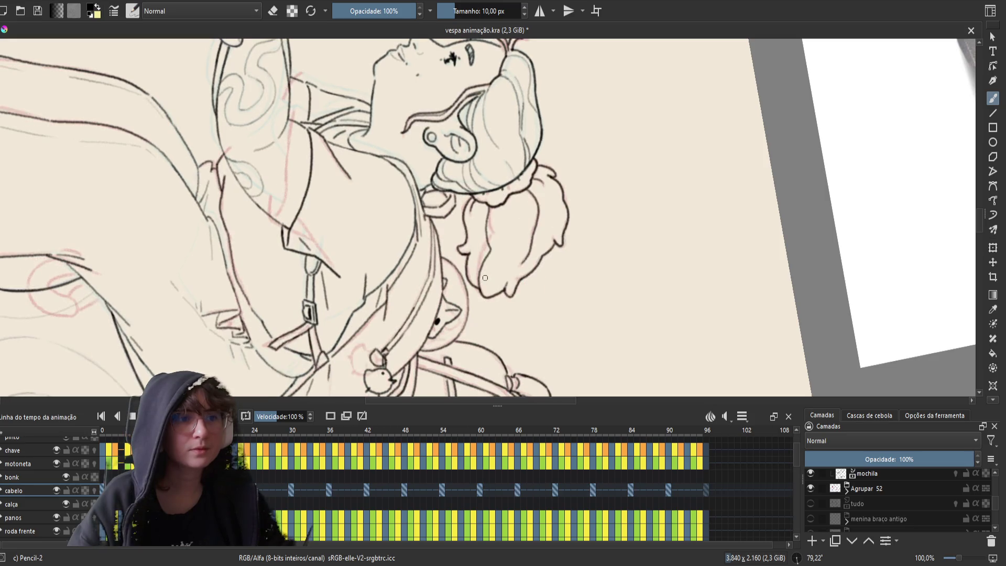
pyautogui.hotkey('ctrl', 's')
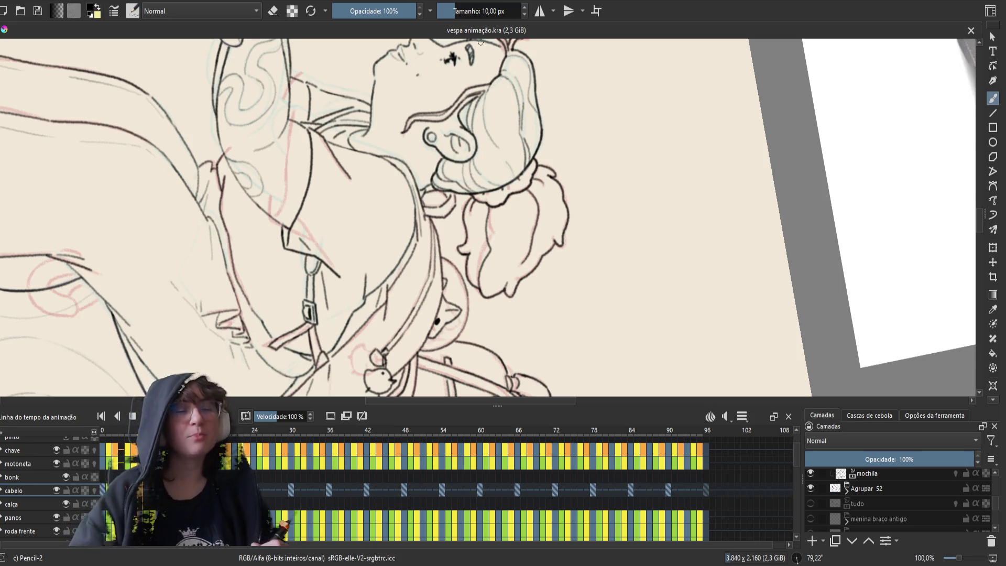
pyautogui.moveTo(589, 251); pyautogui.dragTo(577, 290)
pyautogui.hotkey('ctrl', 'z')
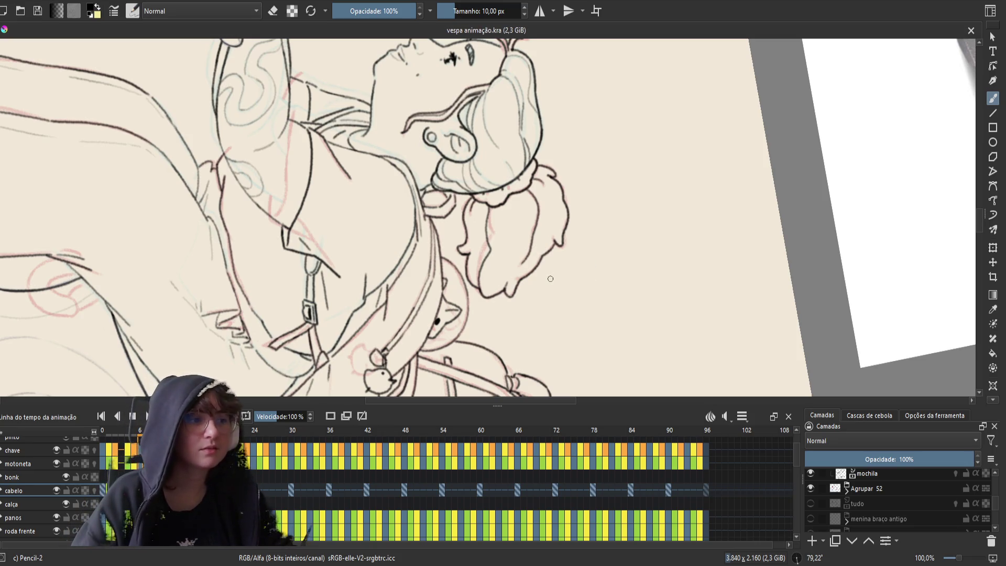
pyautogui.press('Left')
pyautogui.press('Right')
pyautogui.press('Left')
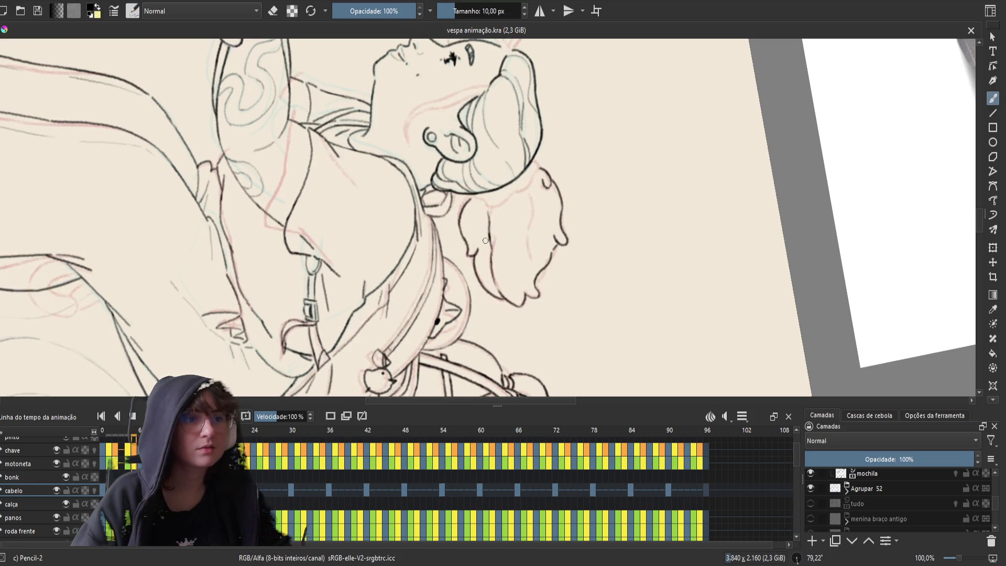
# - Erase the faint marks beside the front hair lock with two eraser strokes
pyautogui.press('e')
pyautogui.moveTo(488, 227); pyautogui.dragTo(489, 248)
pyautogui.press('e')
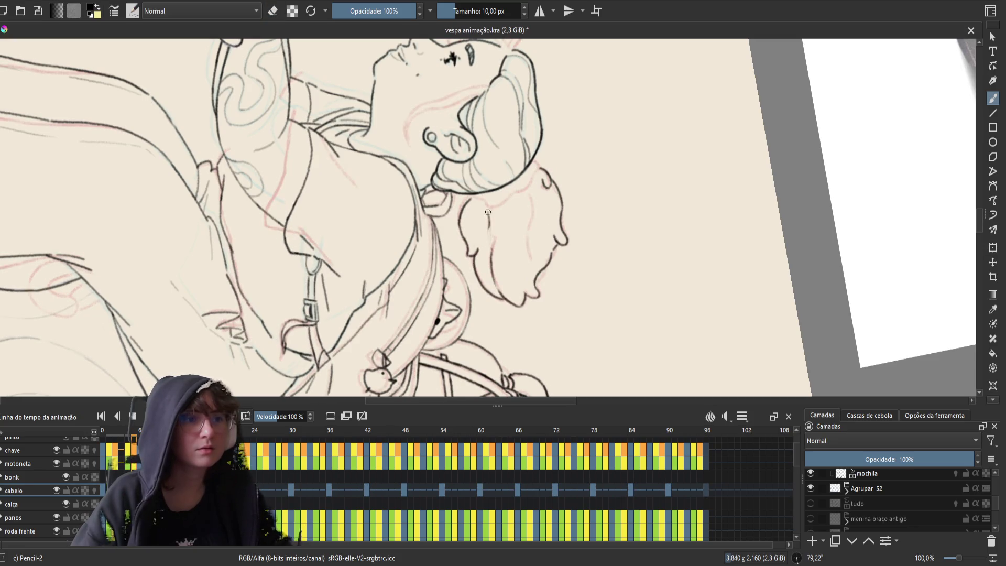
pyautogui.press('e')
pyautogui.moveTo(487, 212); pyautogui.dragTo(490, 233)
pyautogui.press('e')
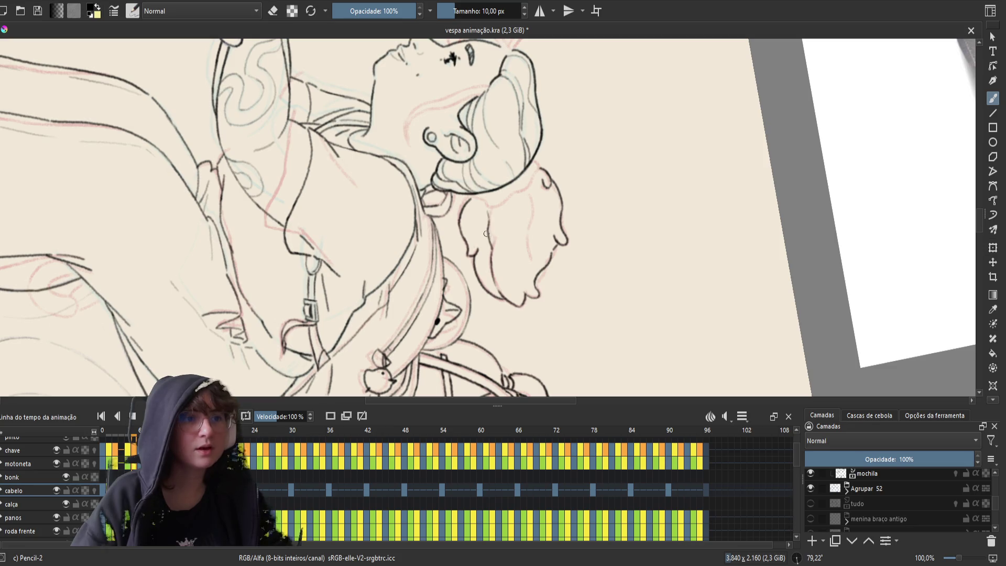
# - Compare neighbouring frames and erase the faint marks below the hair lock
pyautogui.press('Right')
pyautogui.press('Left')
pyautogui.press('Right')
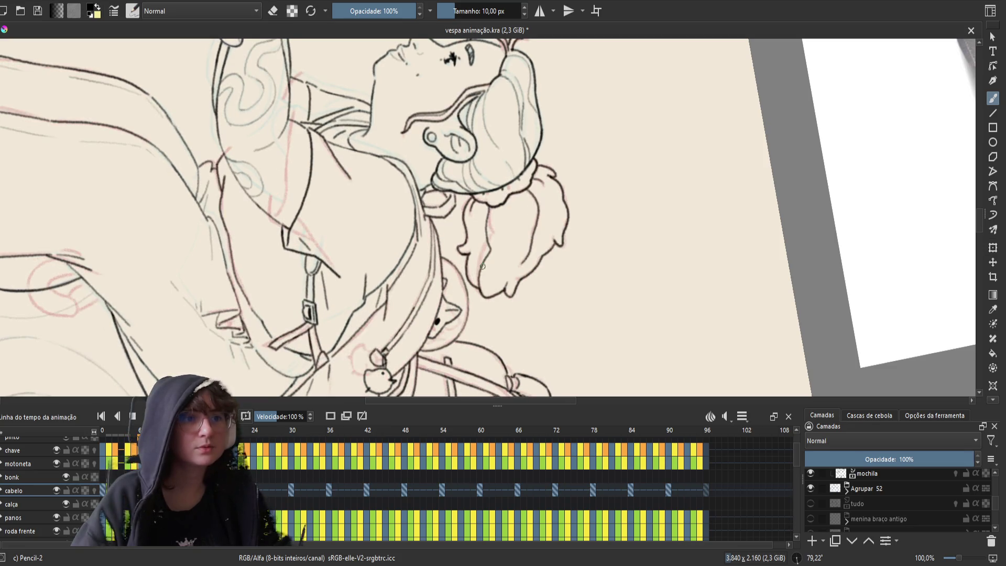
pyautogui.press('Left')
pyautogui.press('Right')
pyautogui.press('Left')
pyautogui.press('e')
pyautogui.press('e')
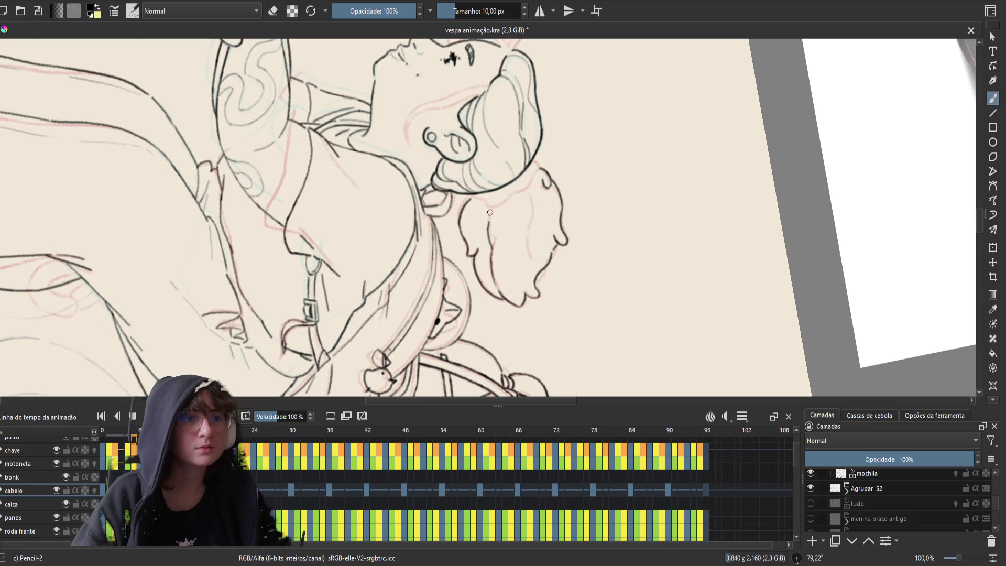
pyautogui.press('e')
pyautogui.moveTo(487, 227); pyautogui.dragTo(488, 236)
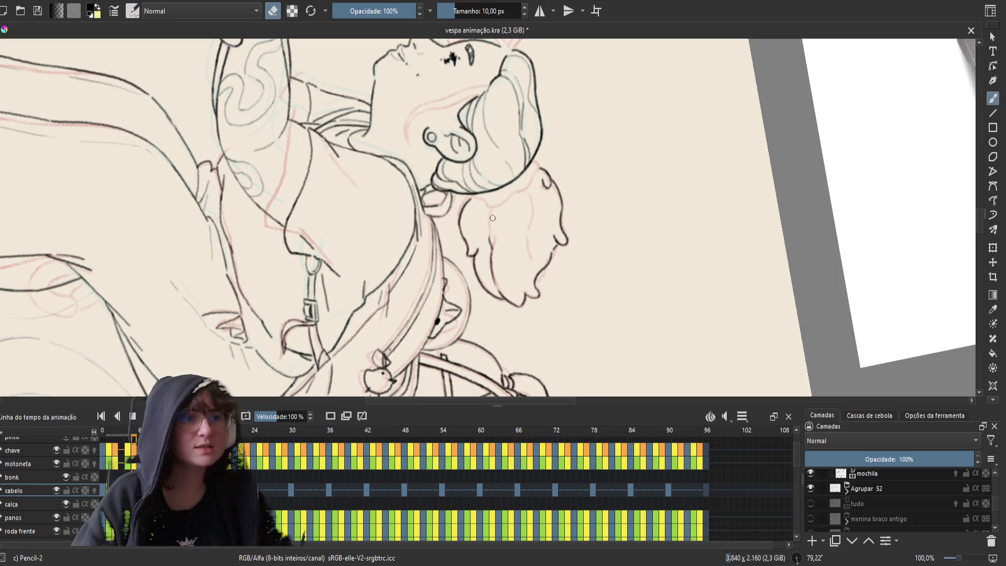
pyautogui.press('e')
# - Try a short line along the hair edge, then undo it
pyautogui.press('Right')
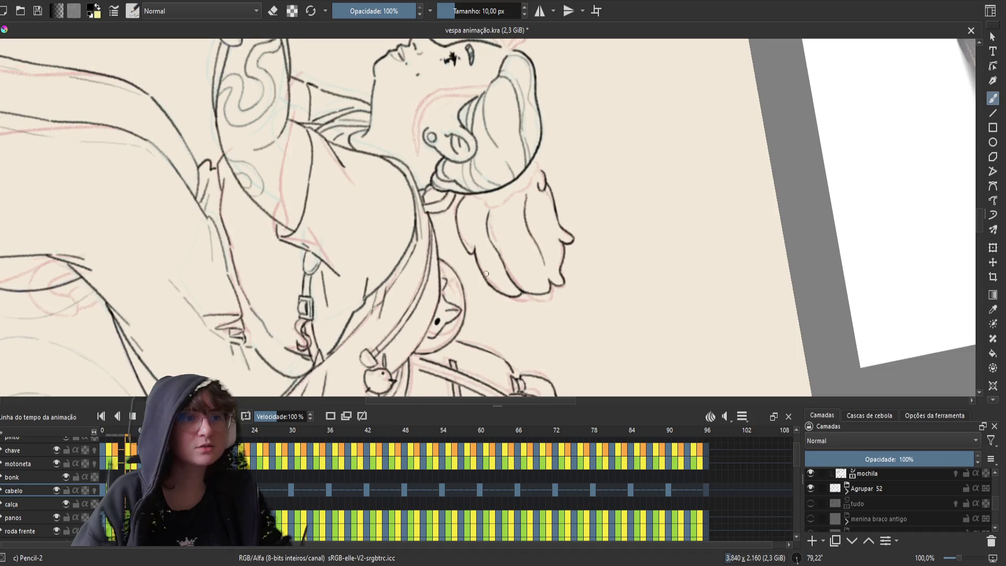
pyautogui.press('Left')
pyautogui.press('Left')
pyautogui.press('Right')
pyautogui.press('Right')
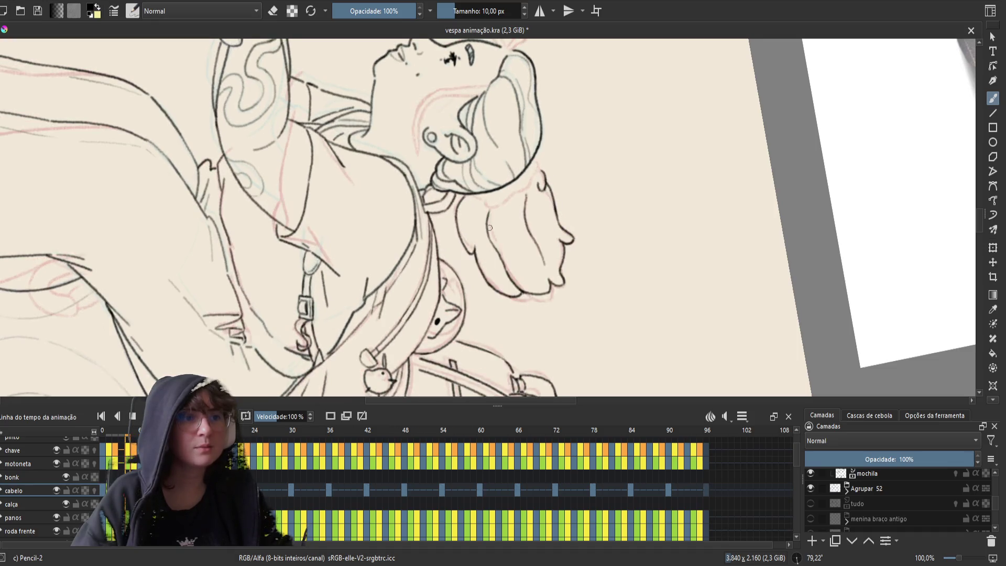
pyautogui.press('Left')
pyautogui.press('e')
pyautogui.press('e')
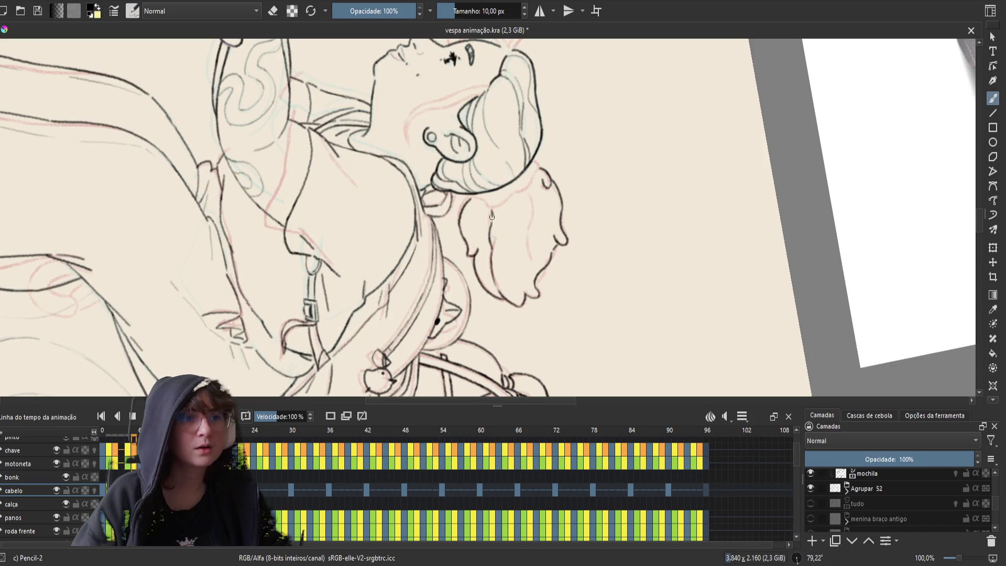
pyautogui.press('e')
pyautogui.moveTo(490, 226); pyautogui.dragTo(489, 245)
pyautogui.press('e')
pyautogui.hotkey('ctrl', 'z')
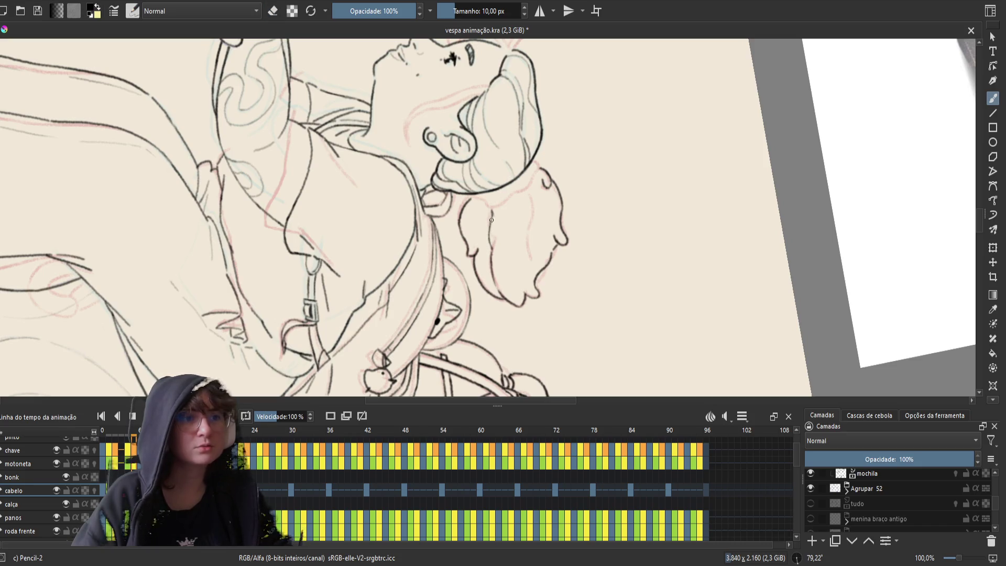
# - Flip back and forth between neighbouring frames to compare the hair, ending in eraser mode
pyautogui.press('Right')
pyautogui.press('Left')
pyautogui.press('Left')
pyautogui.press('Right')
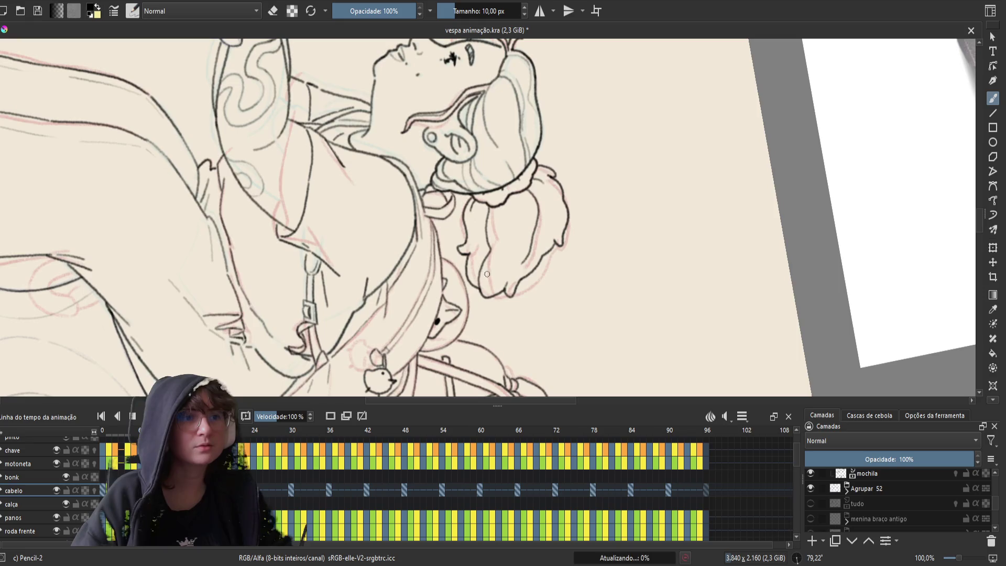
pyautogui.press('Left')
pyautogui.press('Right')
pyautogui.press('Left')
pyautogui.press('Right')
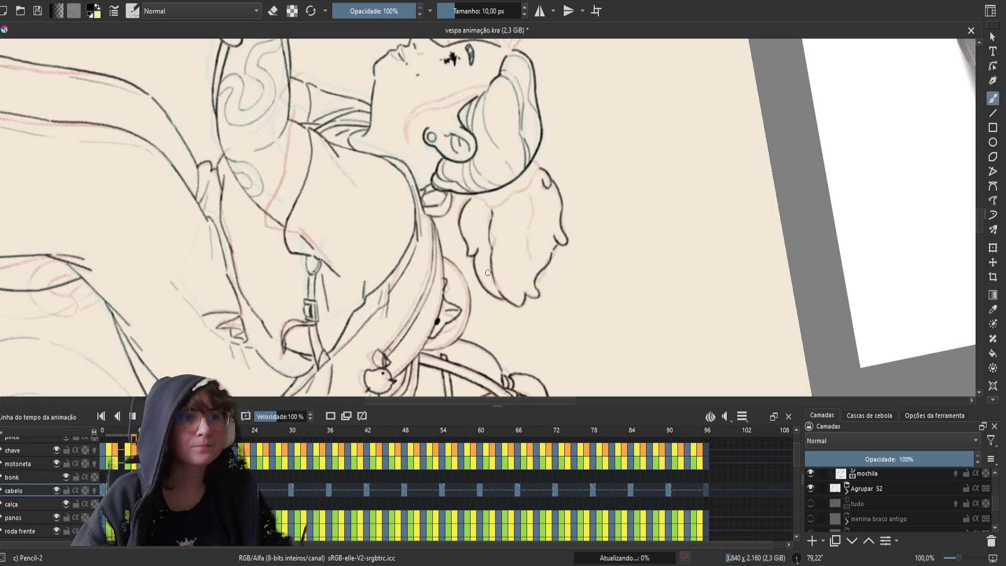
pyautogui.press('Right')
pyautogui.press('Left')
pyautogui.press('Right')
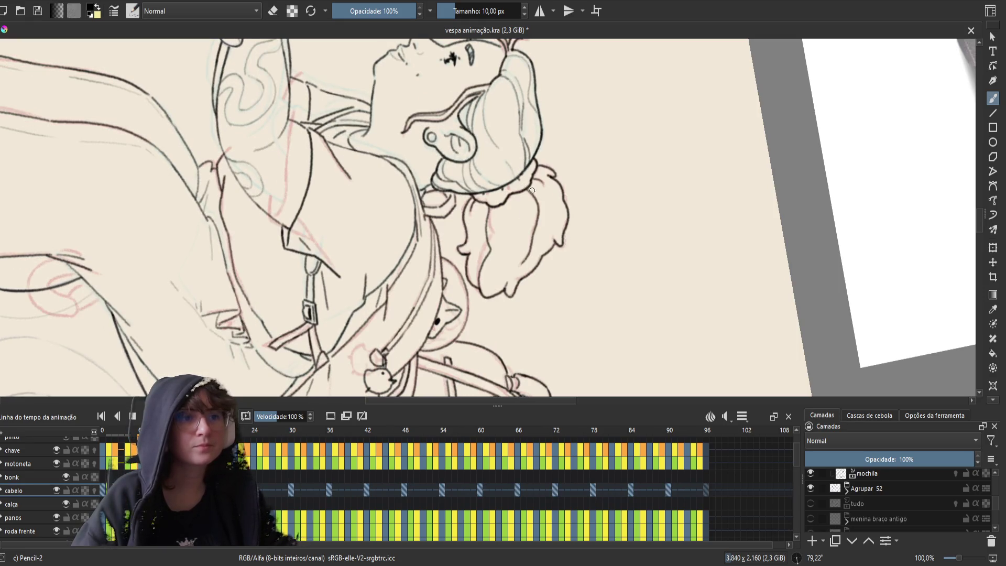
pyautogui.press('Left')
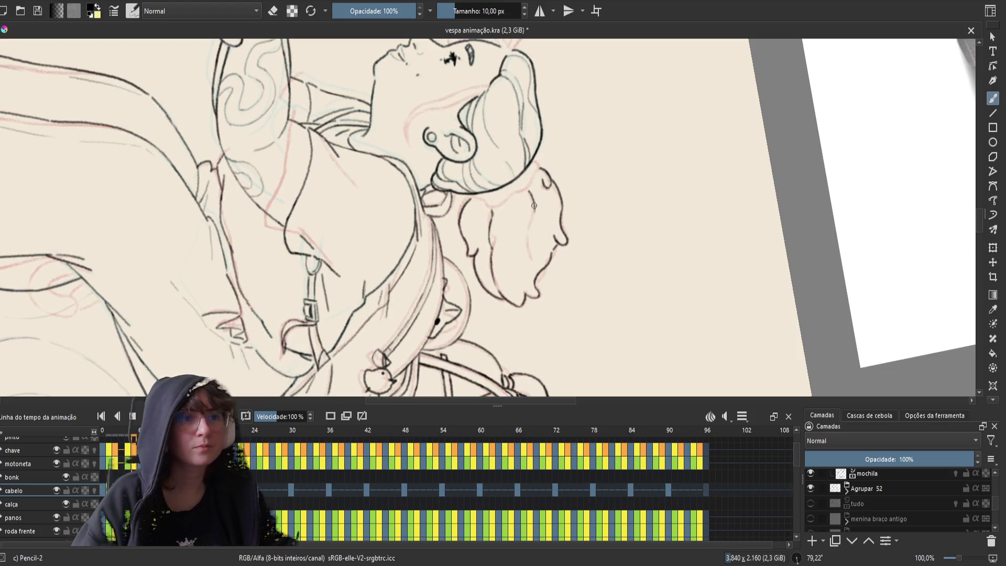
pyautogui.press('Right')
pyautogui.press('Left')
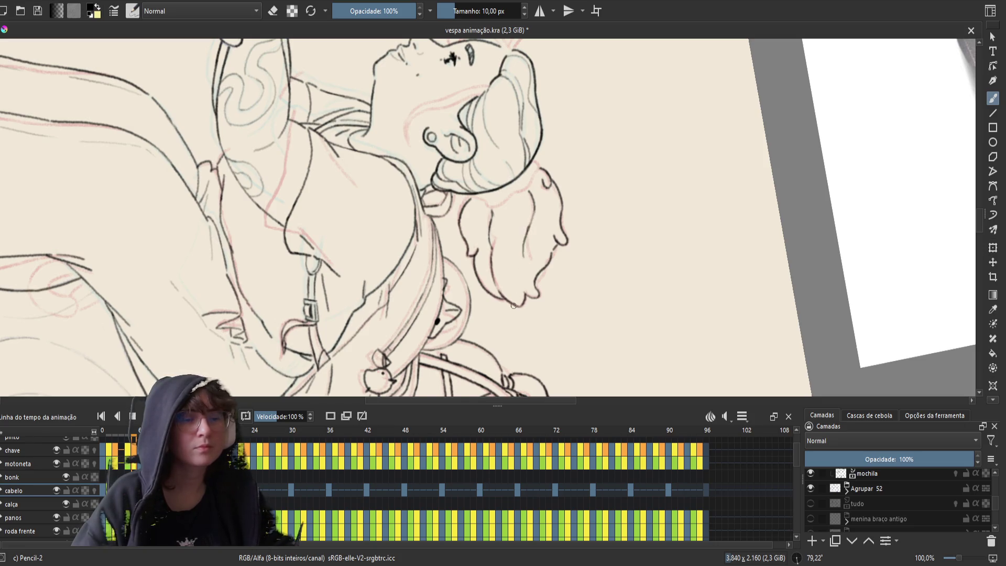
pyautogui.press('Right')
pyautogui.press('Left')
pyautogui.press('Right')
pyautogui.press('Left')
pyautogui.press('Right')
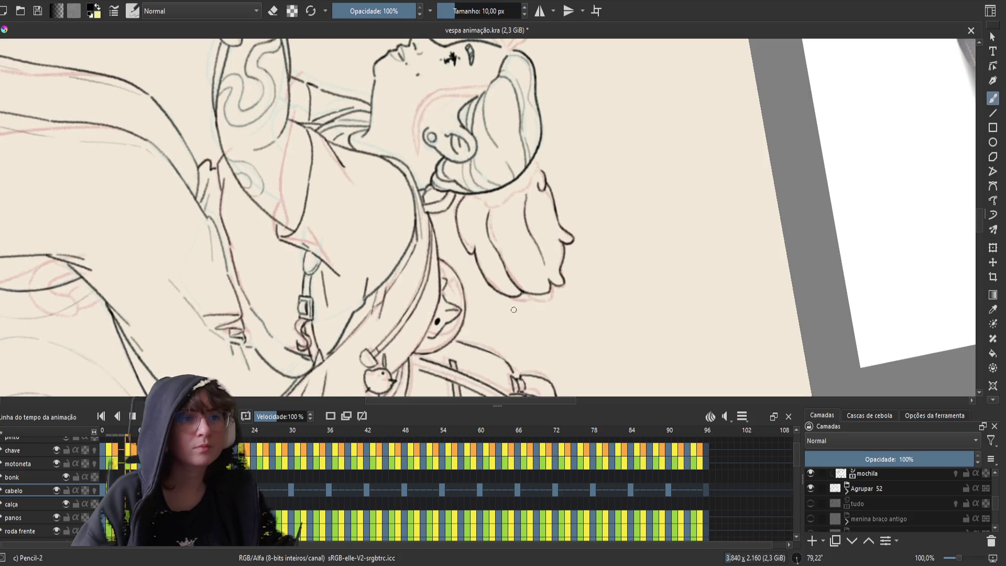
pyautogui.press('Left')
pyautogui.press('e')
pyautogui.press('e')
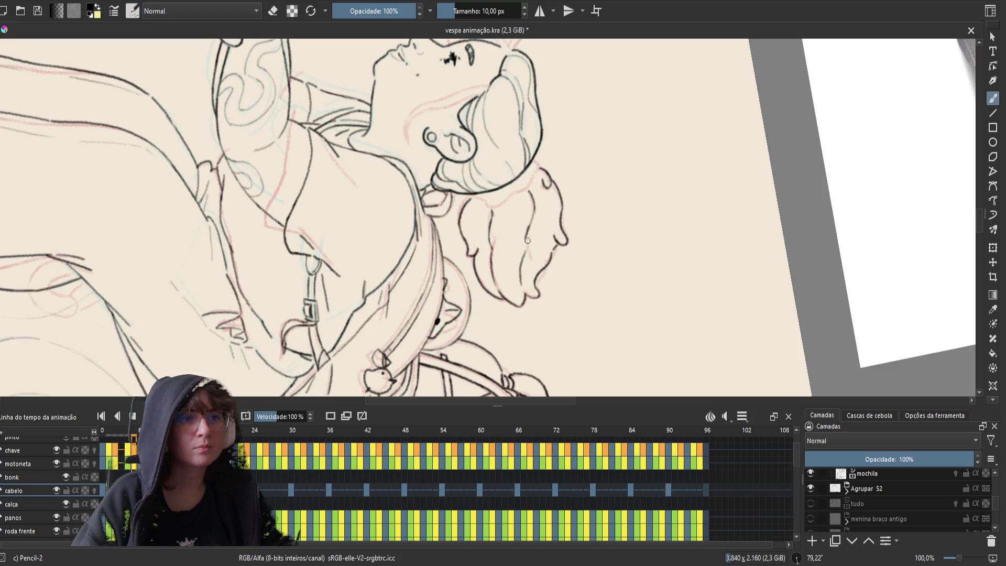
pyautogui.press('e')
pyautogui.press('e')
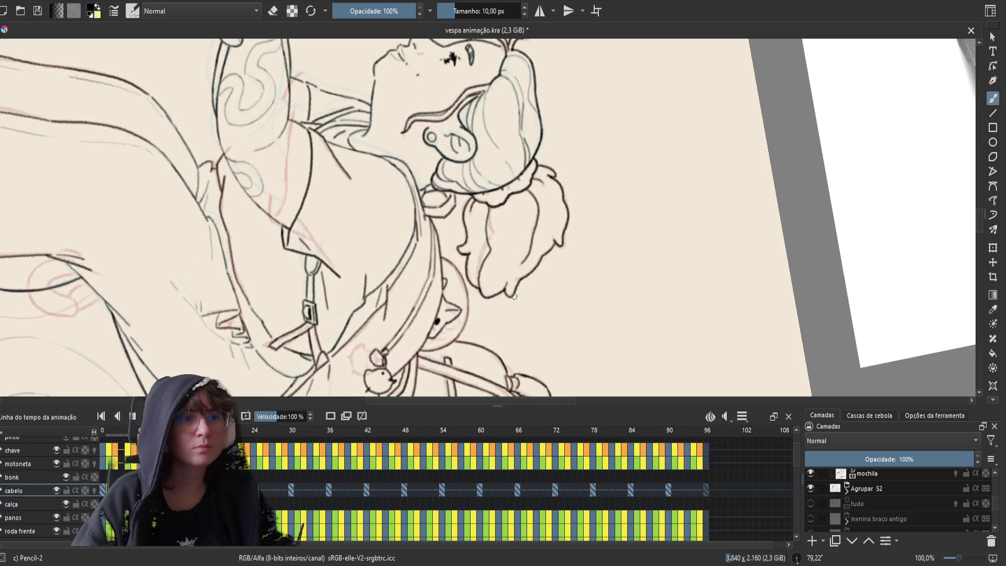
pyautogui.press('e')
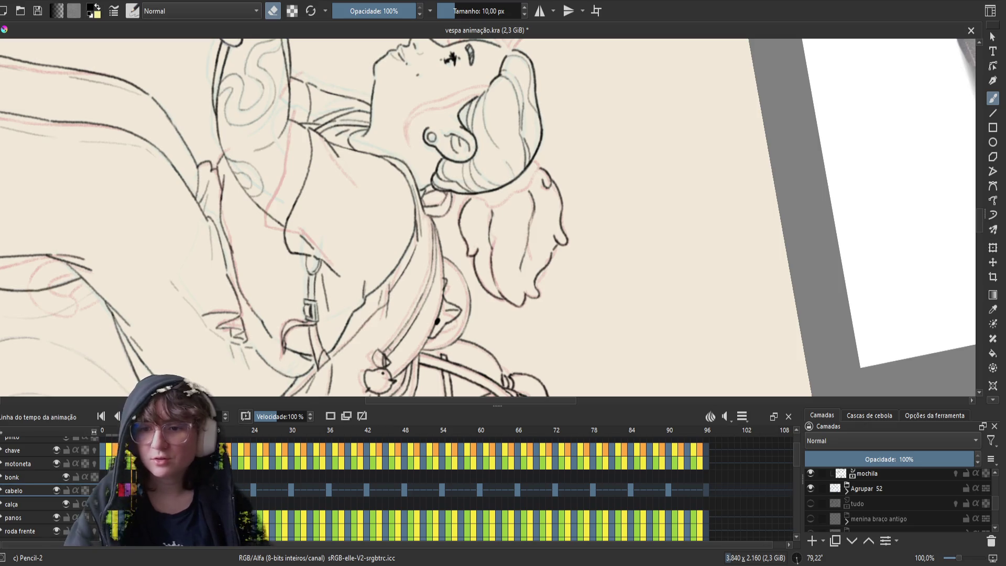
# - Save, move to the neighbouring frame, and touch up a line in the hair
pyautogui.hotkey('ctrl', 's')
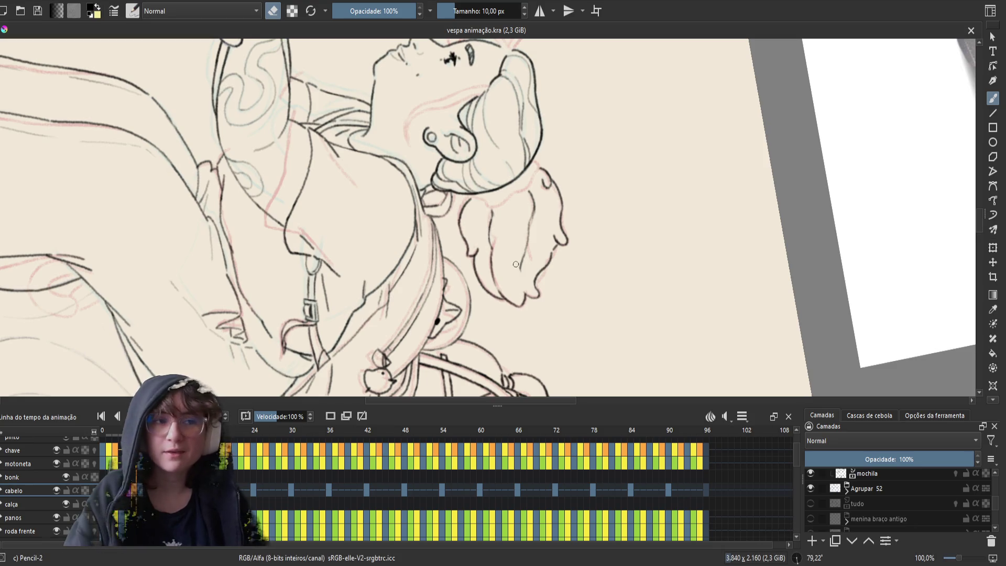
pyautogui.press('.')
pyautogui.press('.')
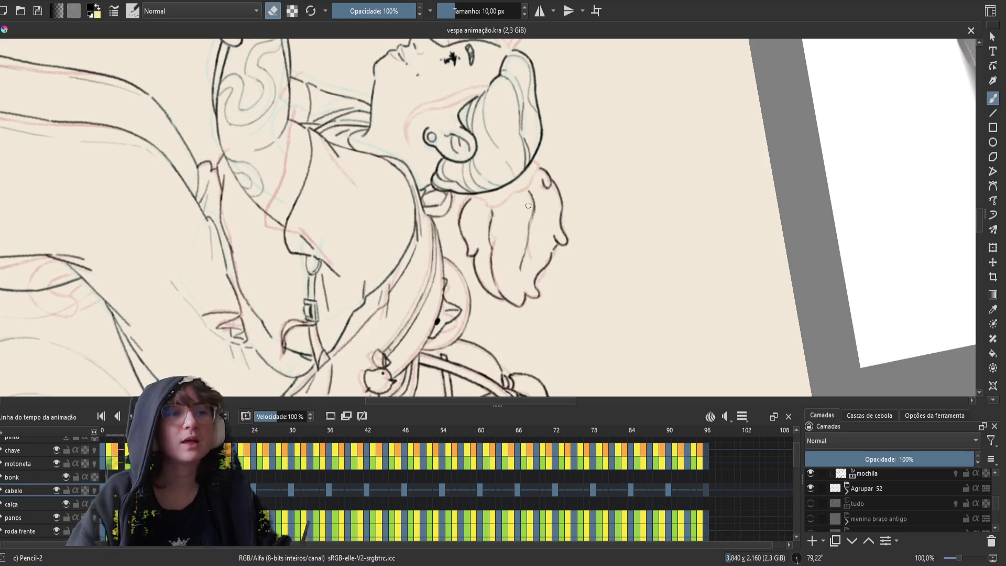
pyautogui.moveTo(531, 223); pyautogui.dragTo(530, 214)
pyautogui.press('e')
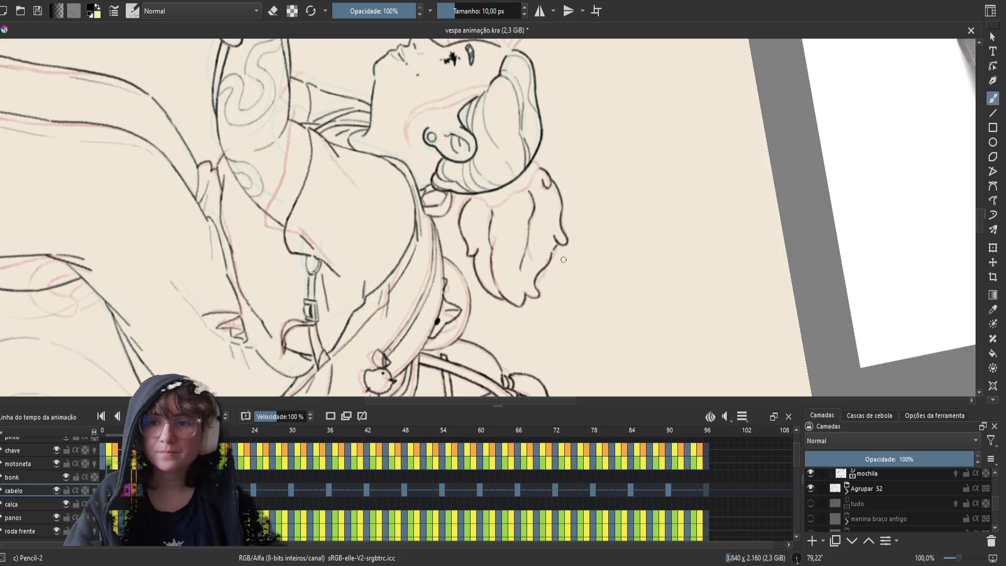
# - Flip through nearby frames to check the hair motion, then save vespa animação.kra
pyautogui.press('space')
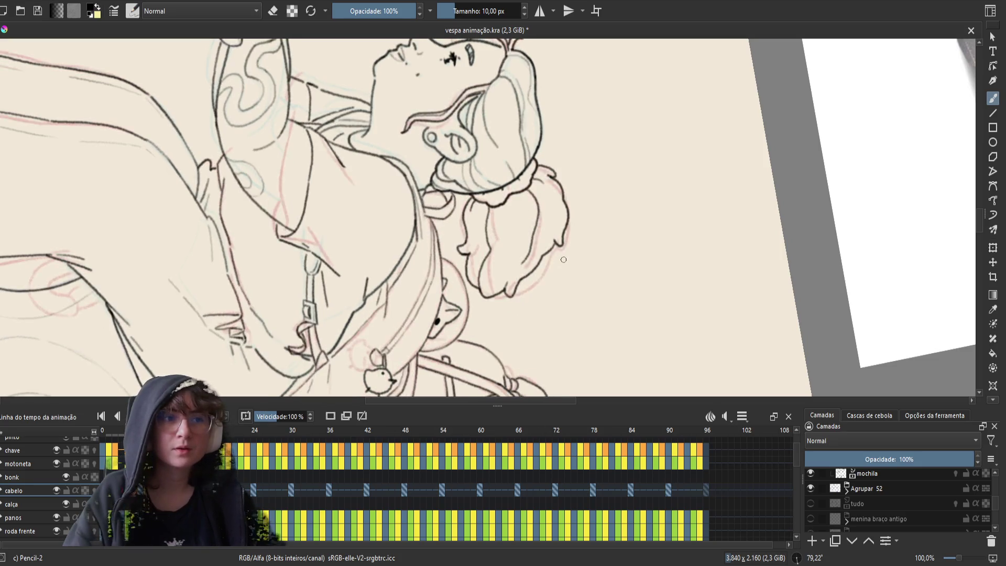
pyautogui.press('space')
pyautogui.press('space')
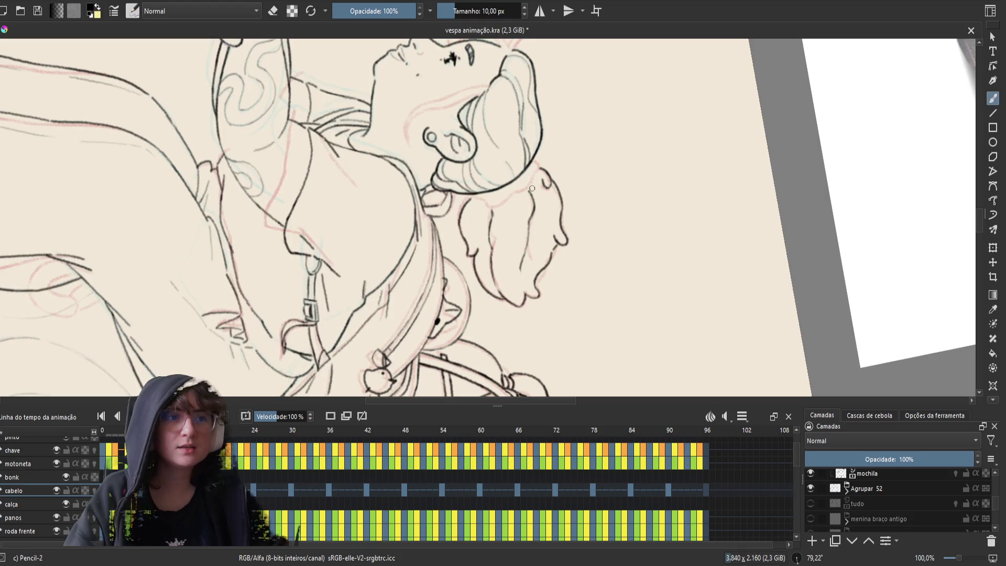
pyautogui.press('space')
pyautogui.press('Right')
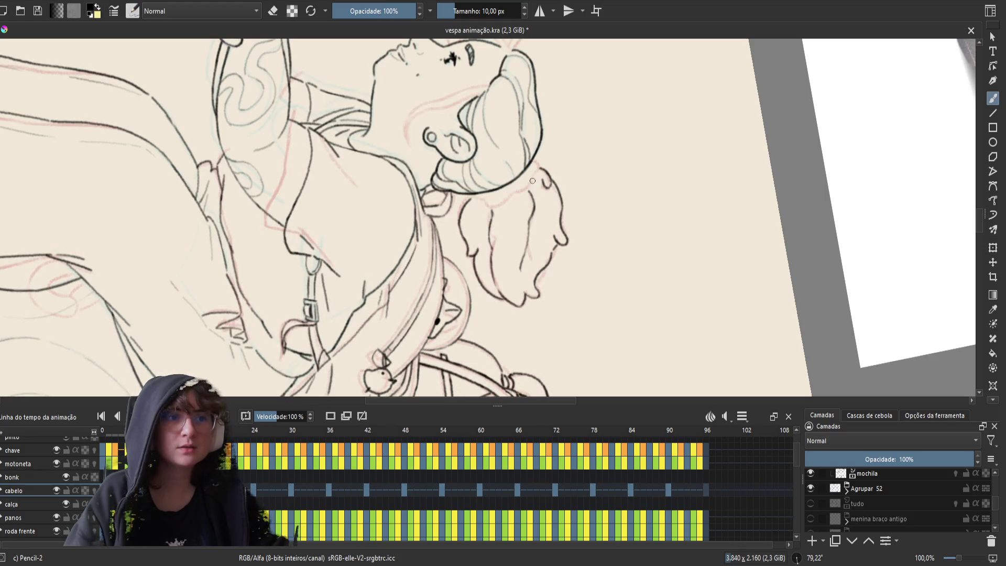
pyautogui.press('Left')
pyautogui.press('Right')
pyautogui.press('Left')
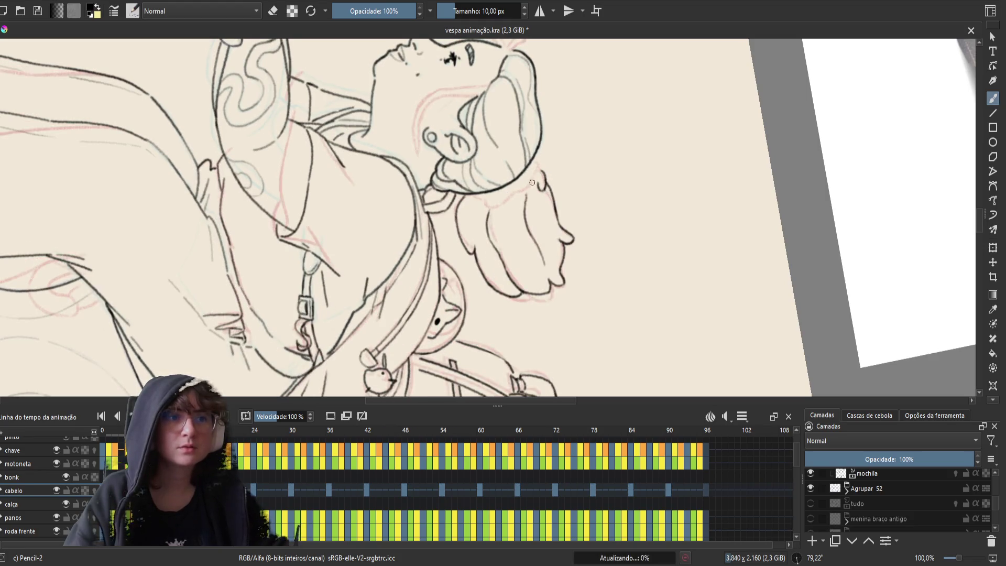
pyautogui.press('Right')
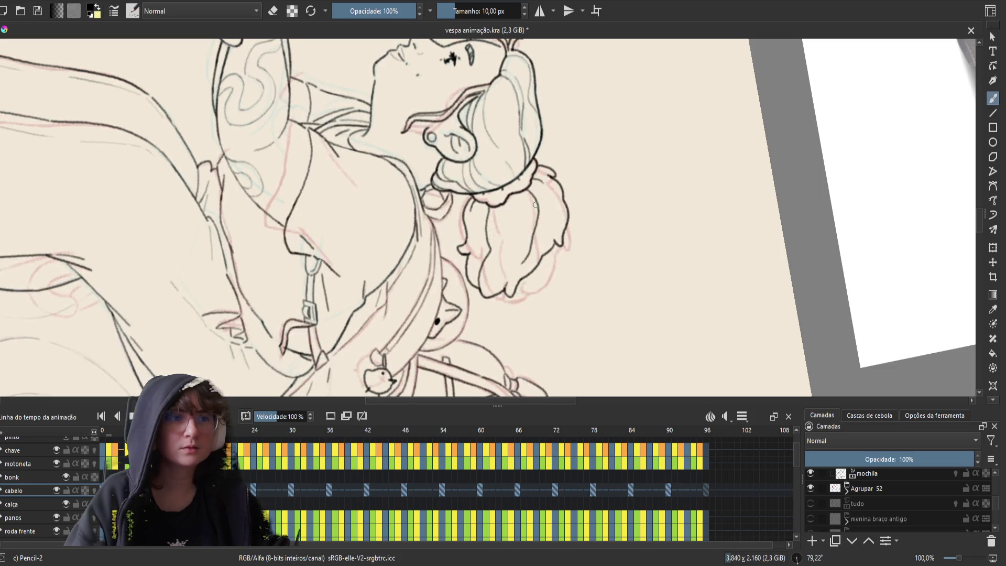
pyautogui.hotkey('ctrl', 's')
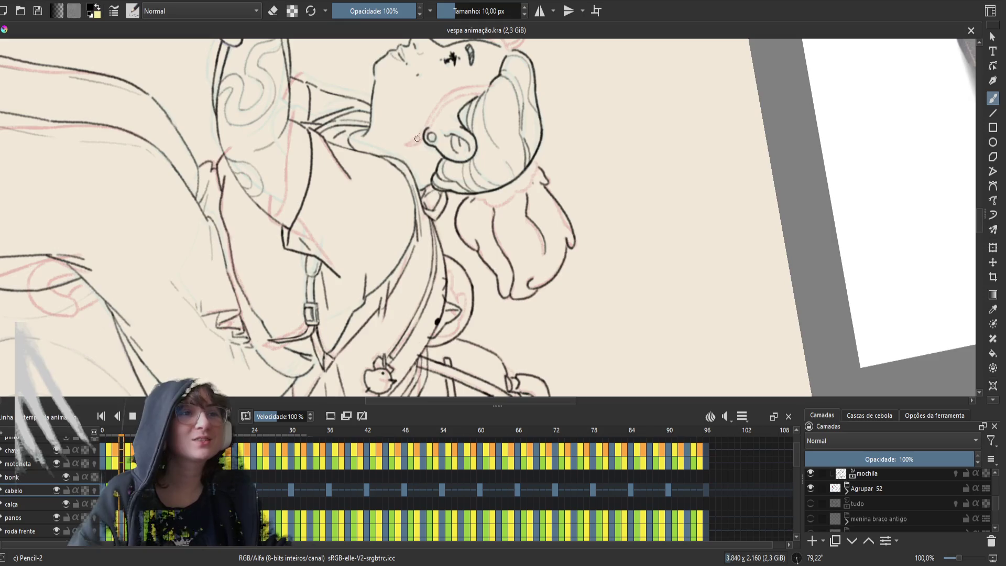
pyautogui.moveTo(426, 191); pyautogui.dragTo(440, 205)
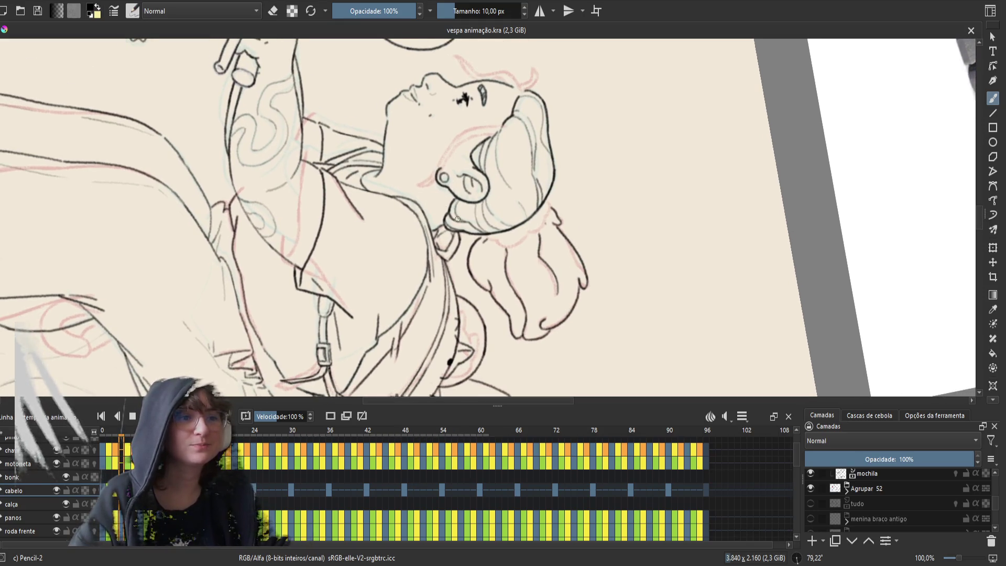
# - Reset the canvas rotation to upright and pan the rider's face and backpack into view
pyautogui.rightClick(454, 192)
pyautogui.click(455, 88)
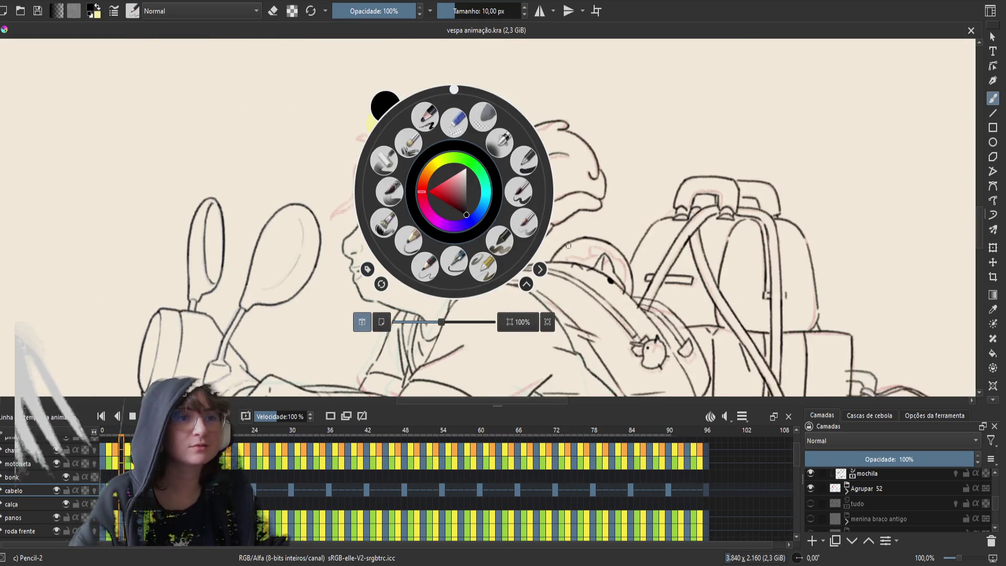
pyautogui.click(585, 257)
pyautogui.moveTo(489, 249); pyautogui.dragTo(553, 252)
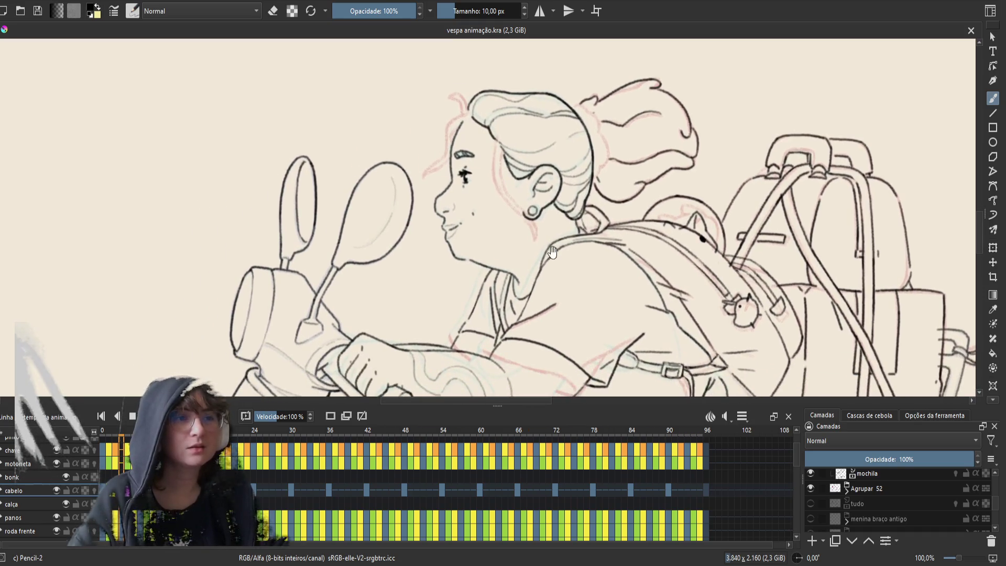
# - Return to frame 0, step forward five frames, play the hair loop, then select cabelo keyframes
pyautogui.click(112, 495)
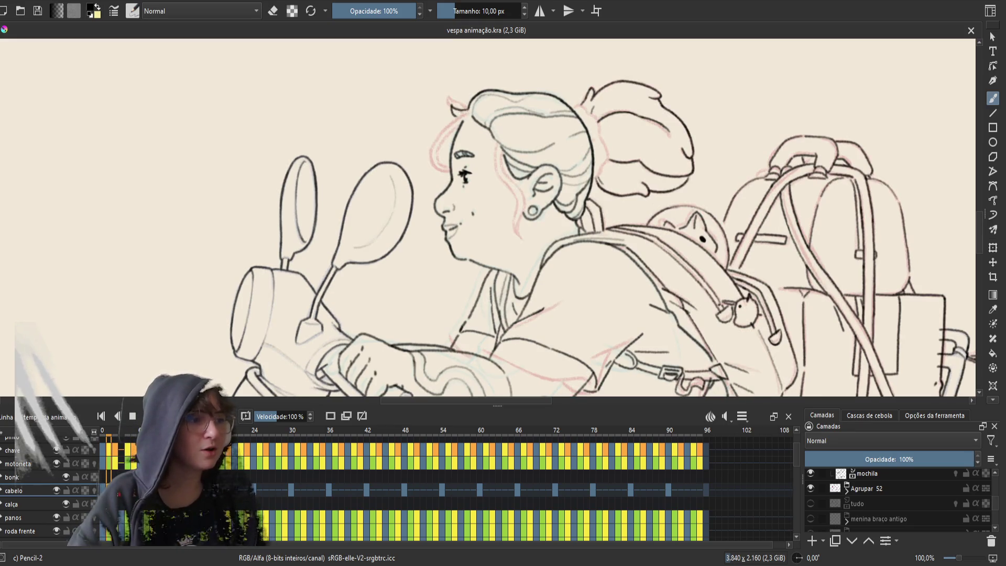
pyautogui.press('Right')
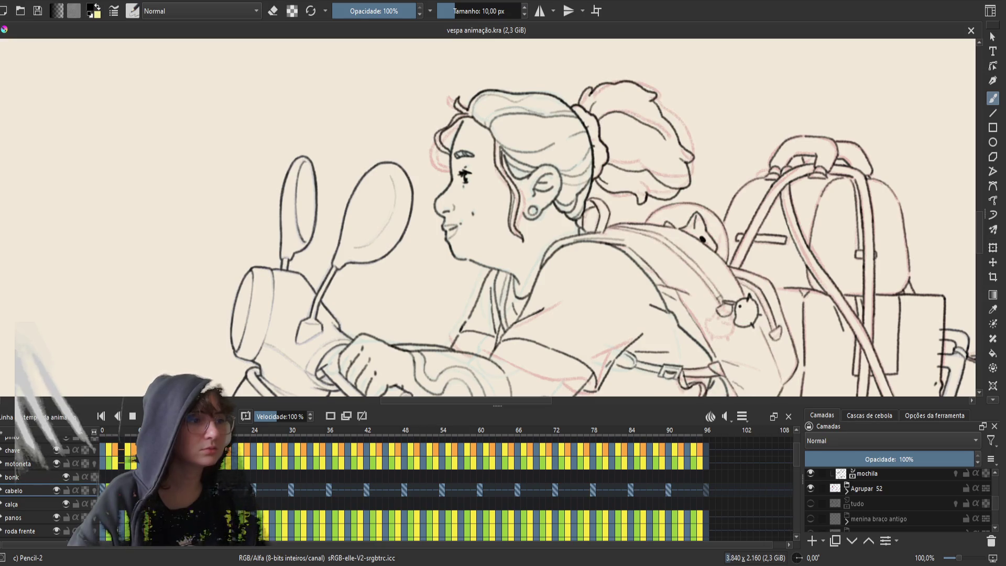
pyautogui.press('Right')
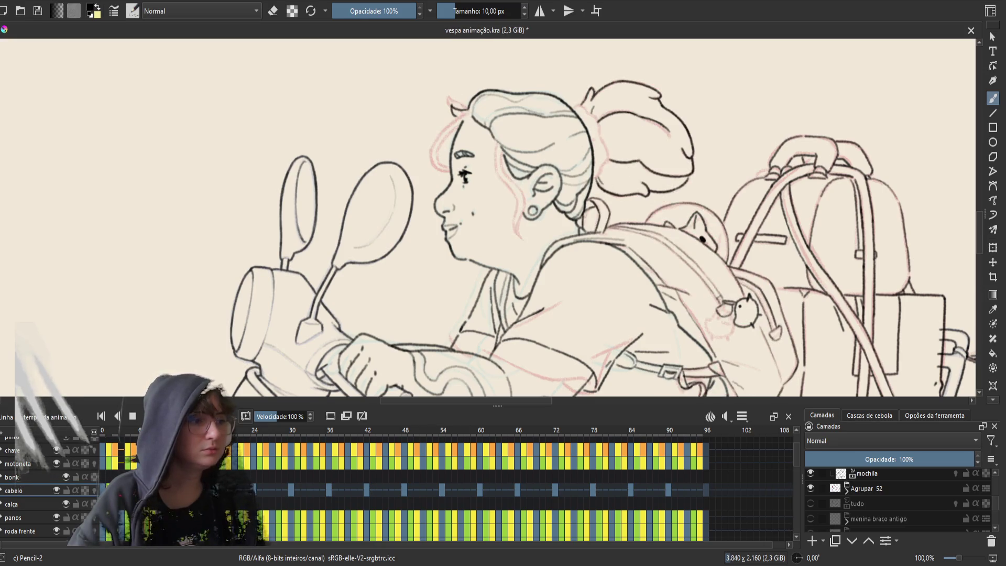
pyautogui.press('Right')
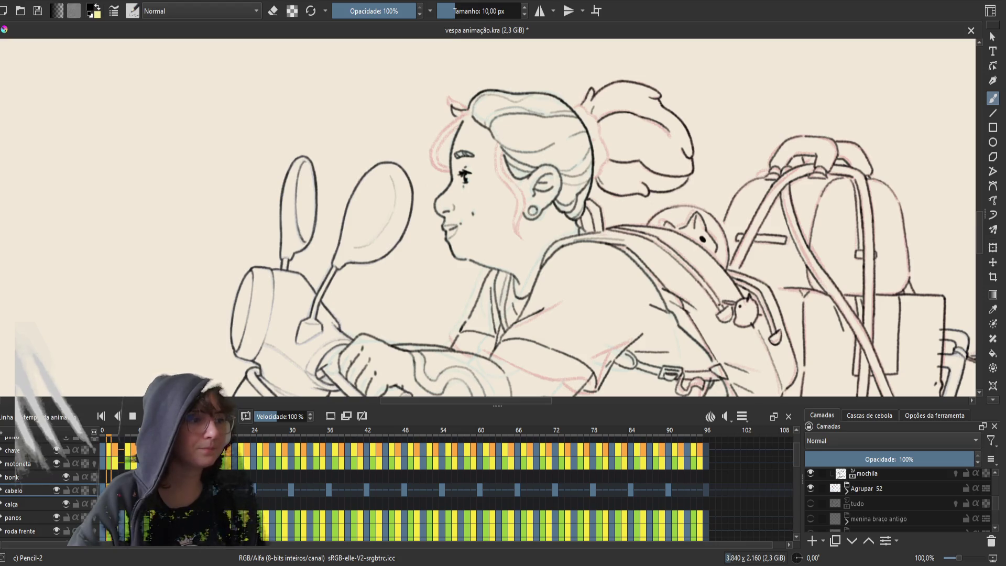
pyautogui.press('Right')
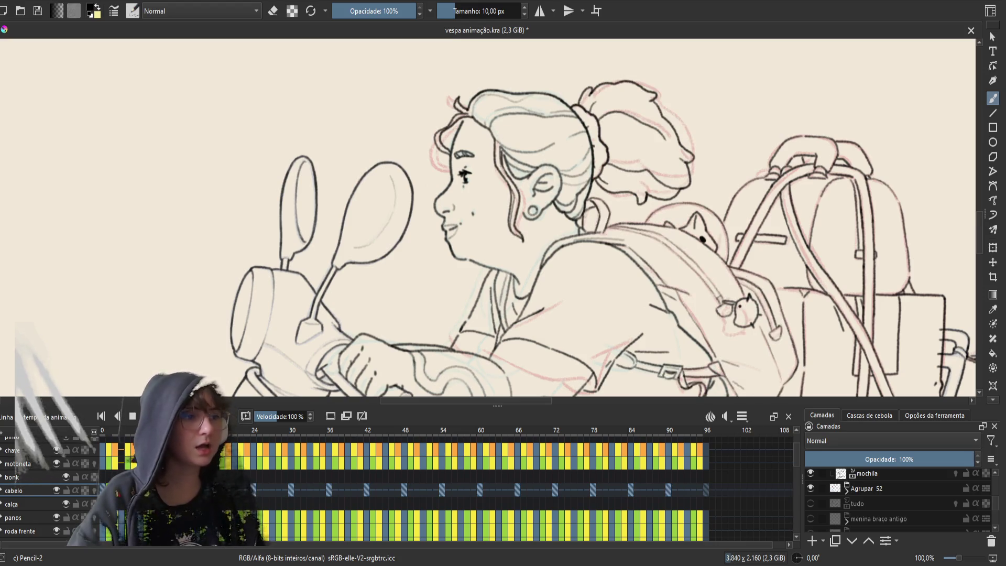
pyautogui.press('Right')
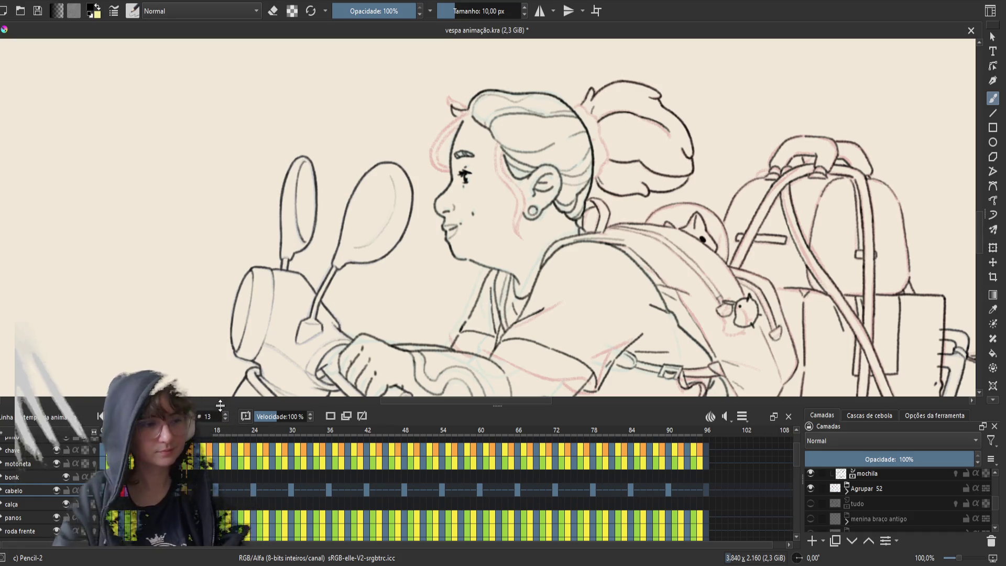
pyautogui.press('space')
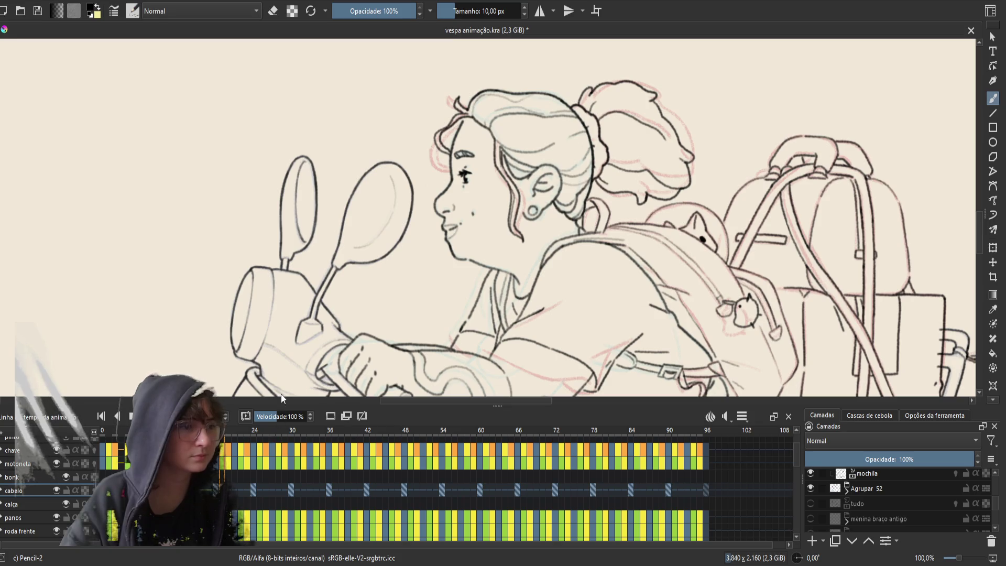
pyautogui.click(298, 490)
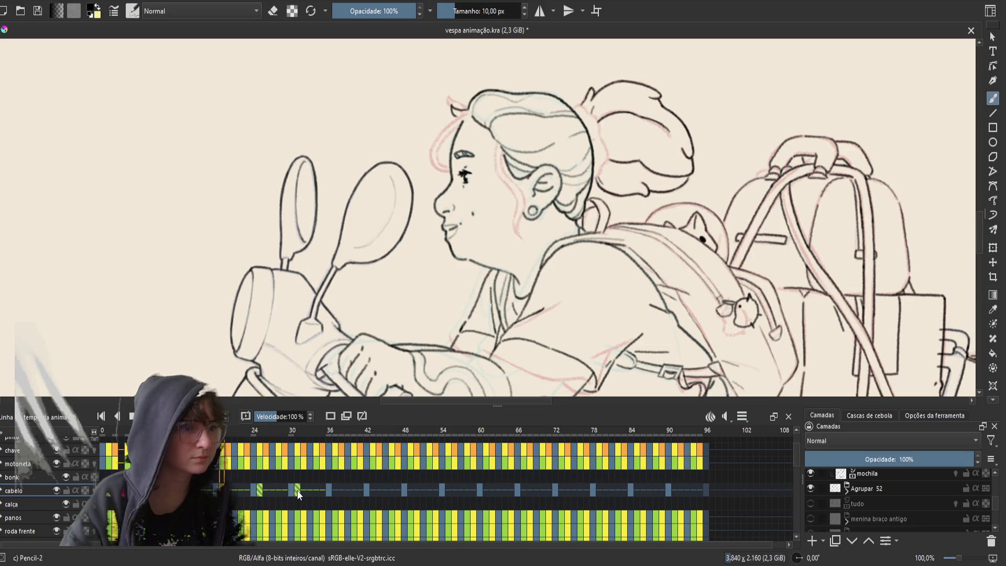
pyautogui.click(297, 490)
pyautogui.click(259, 489)
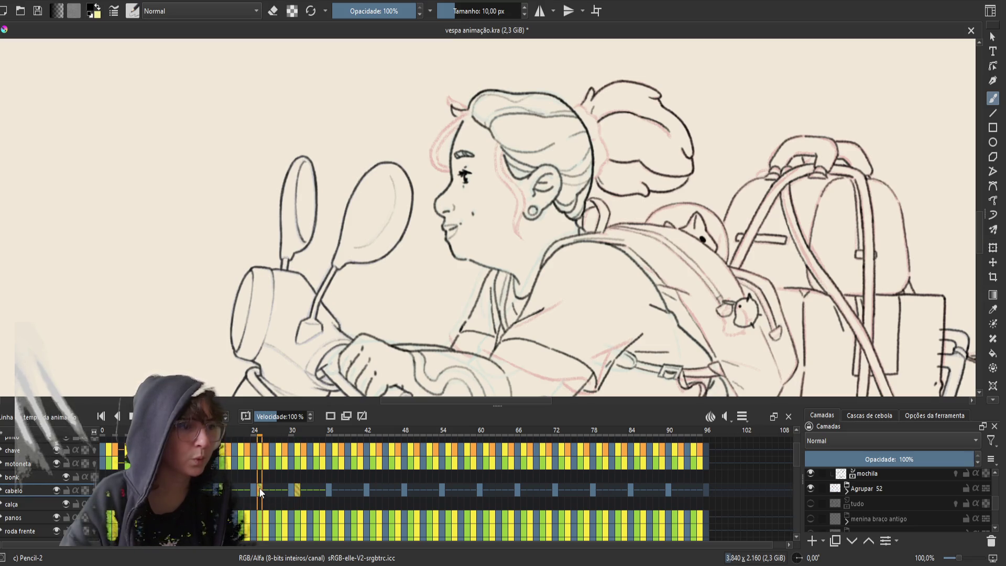
pyautogui.click(334, 487)
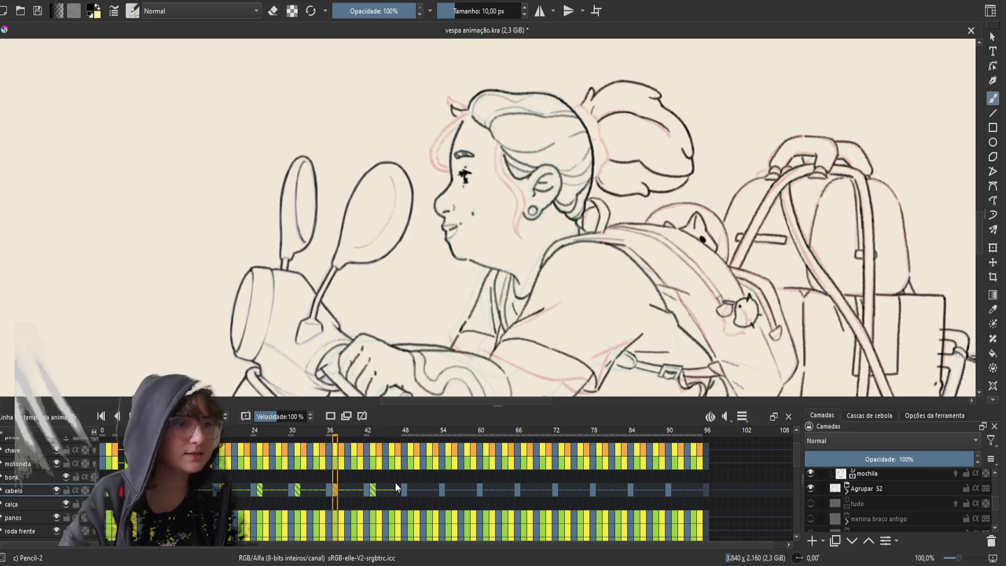
pyautogui.click(373, 488)
pyautogui.keyDown('shift'); pyautogui.click(295, 489); pyautogui.keyUp('shift')
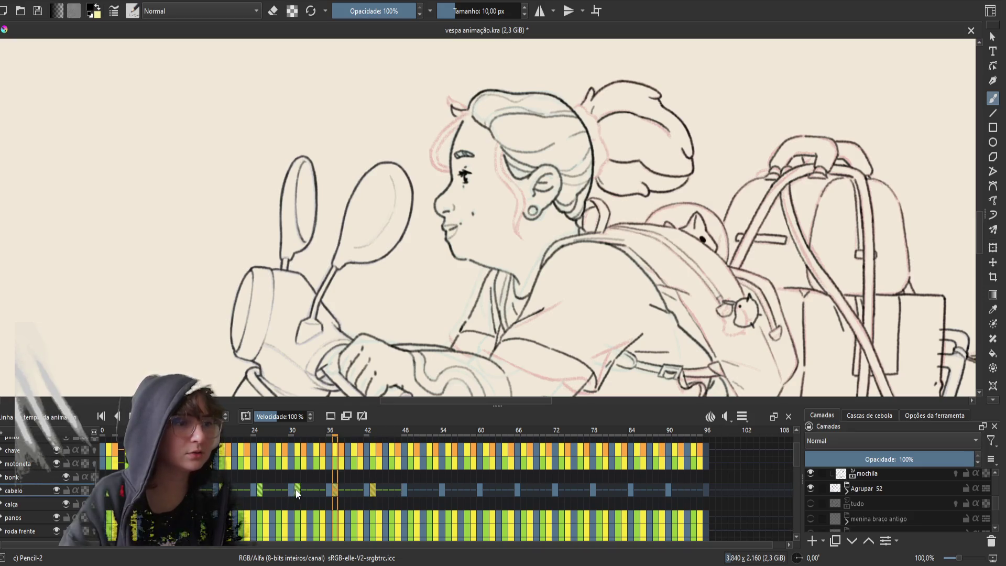
pyautogui.keyDown('shift'); pyautogui.click(222, 489); pyautogui.keyUp('shift')
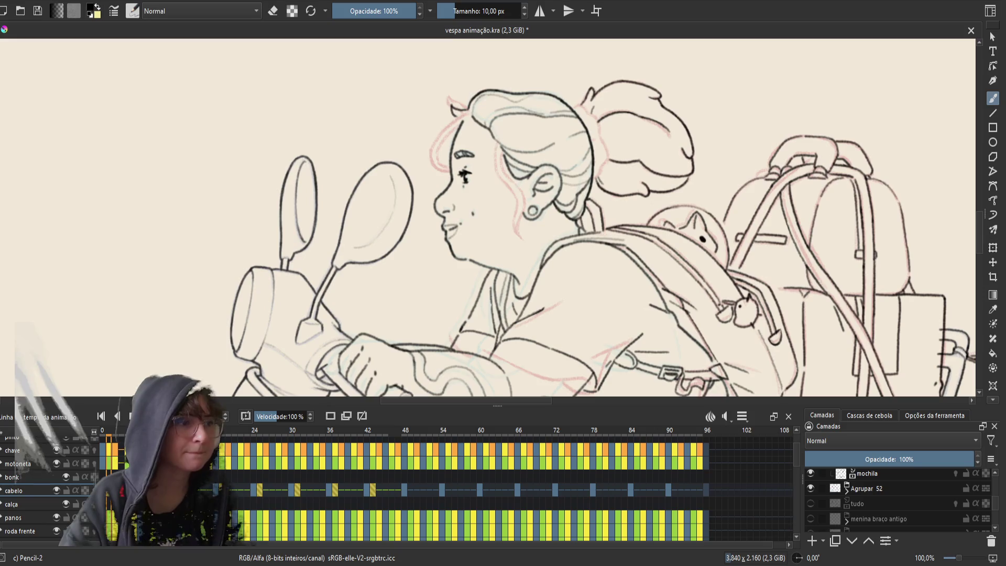
pyautogui.click(411, 495)
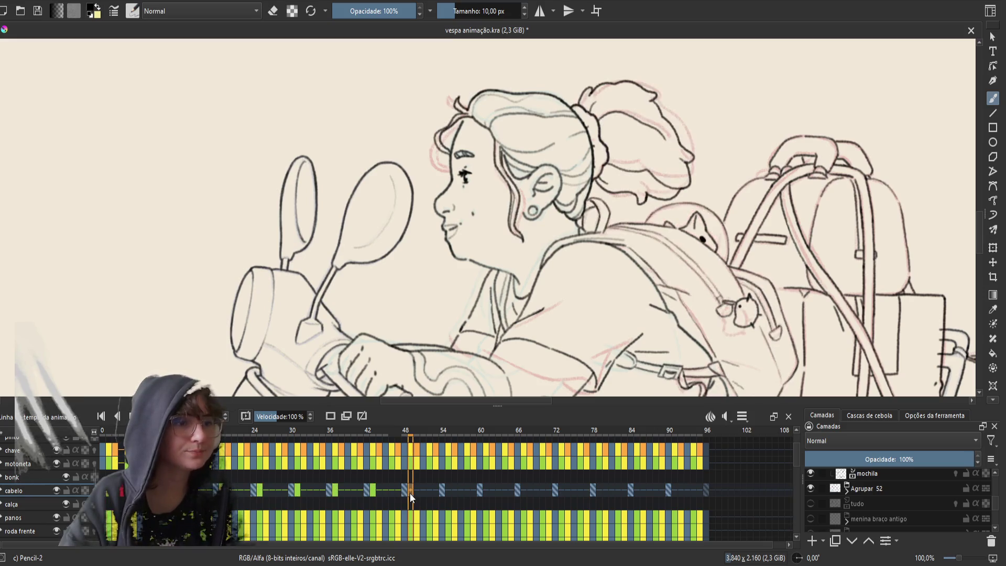
pyautogui.hotkey('ctrl', 'z')
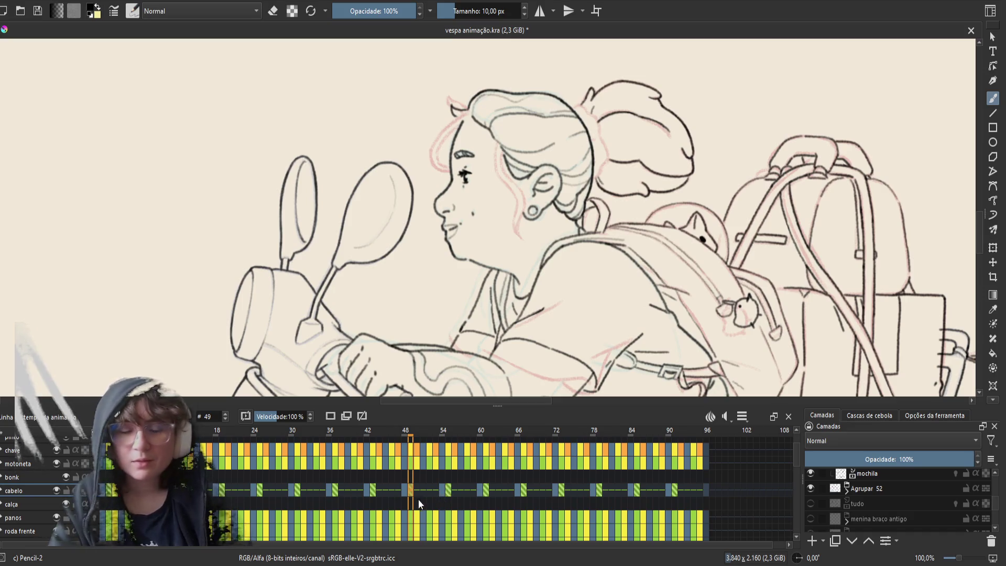
pyautogui.click(114, 489)
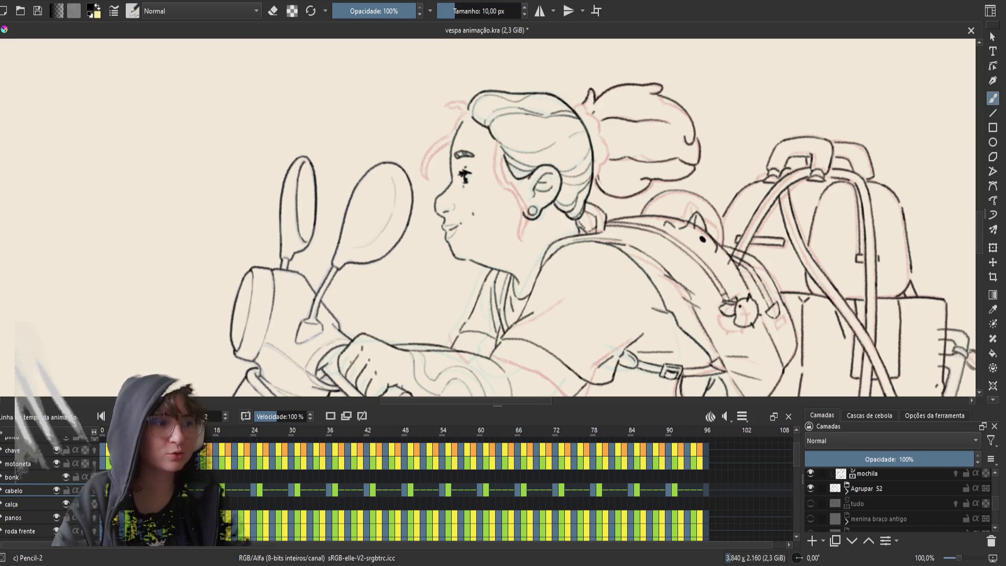
pyautogui.press('.')
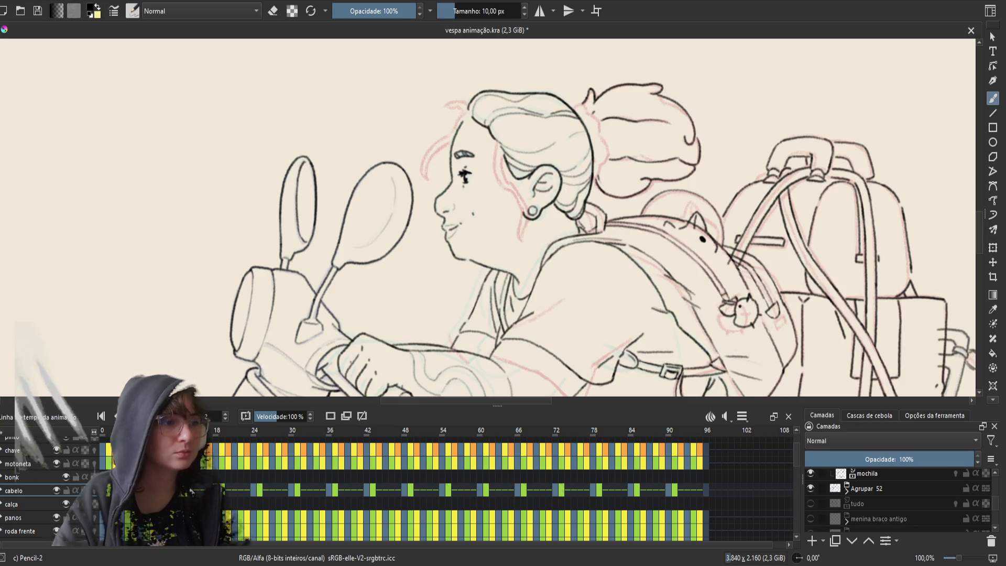
pyautogui.press('space')
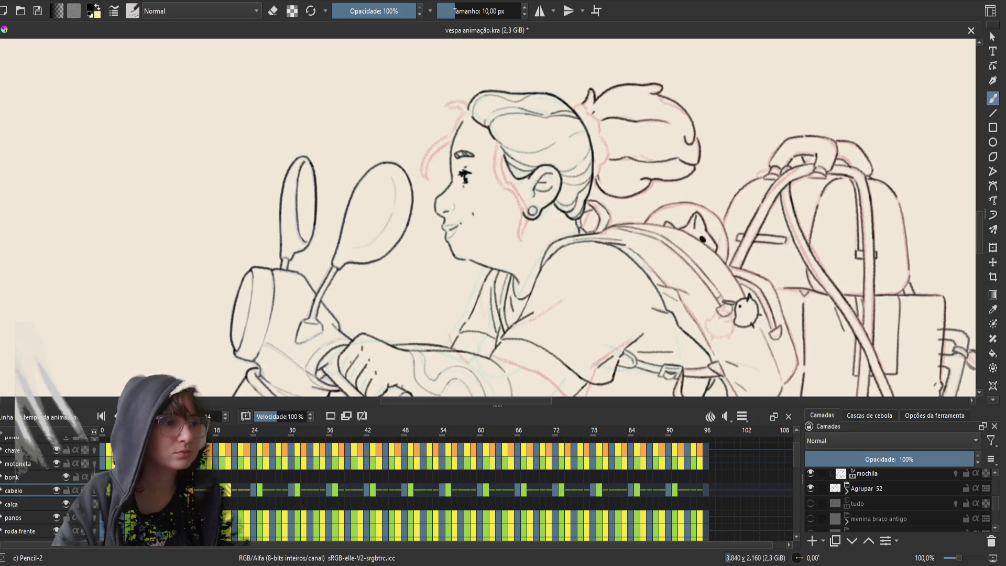
pyautogui.click(227, 491)
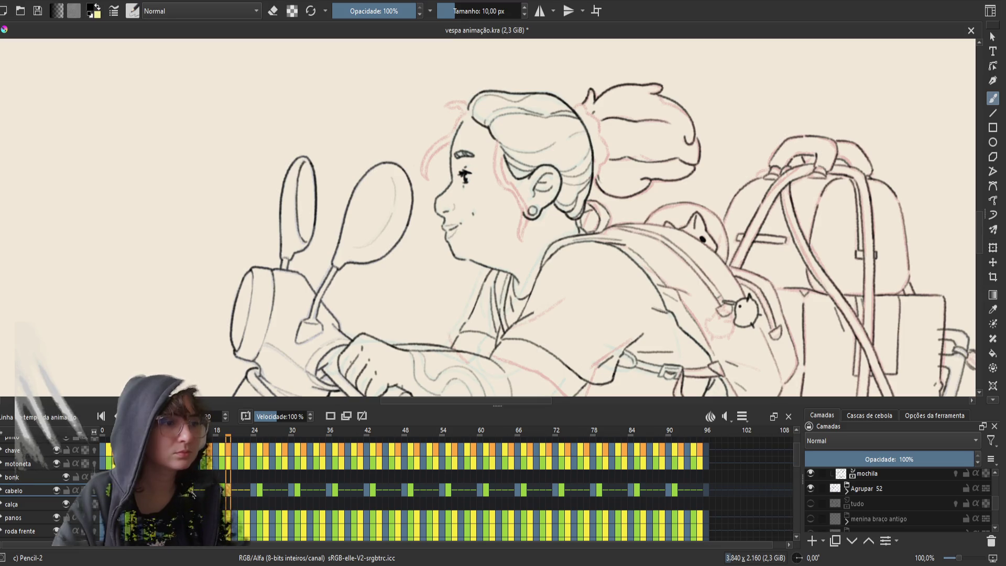
pyautogui.click(115, 490)
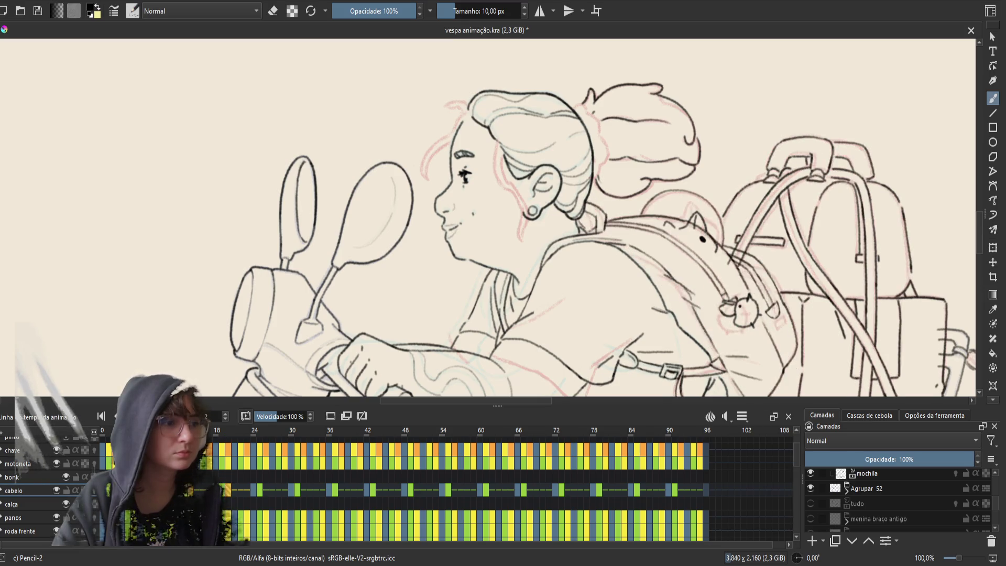
pyautogui.click(265, 488)
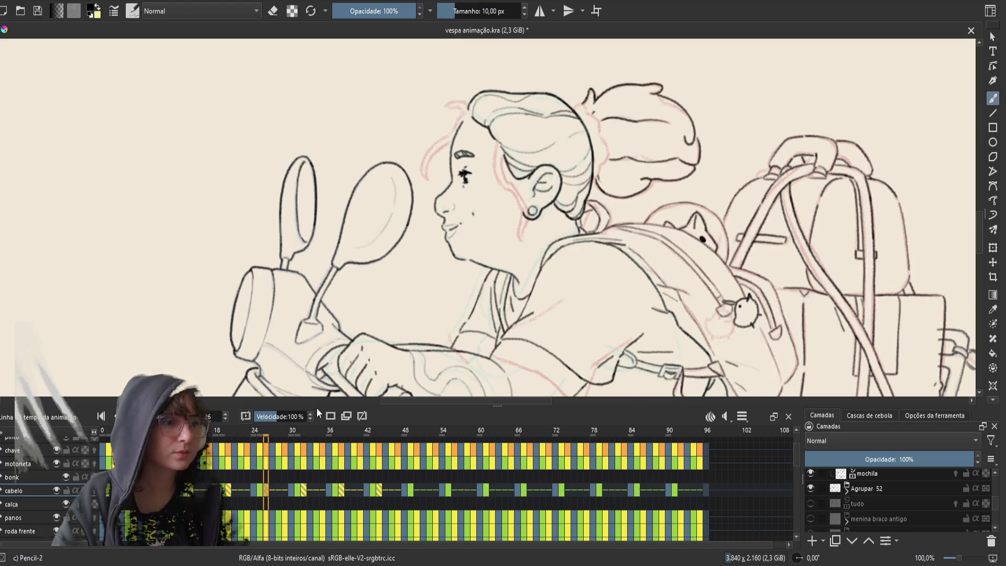
pyautogui.click(379, 488)
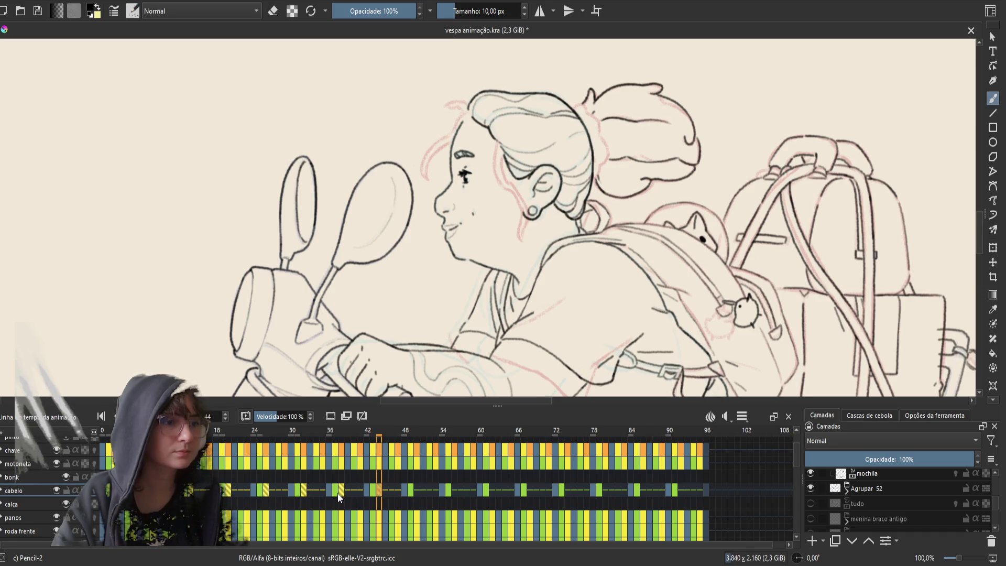
pyautogui.click(305, 489)
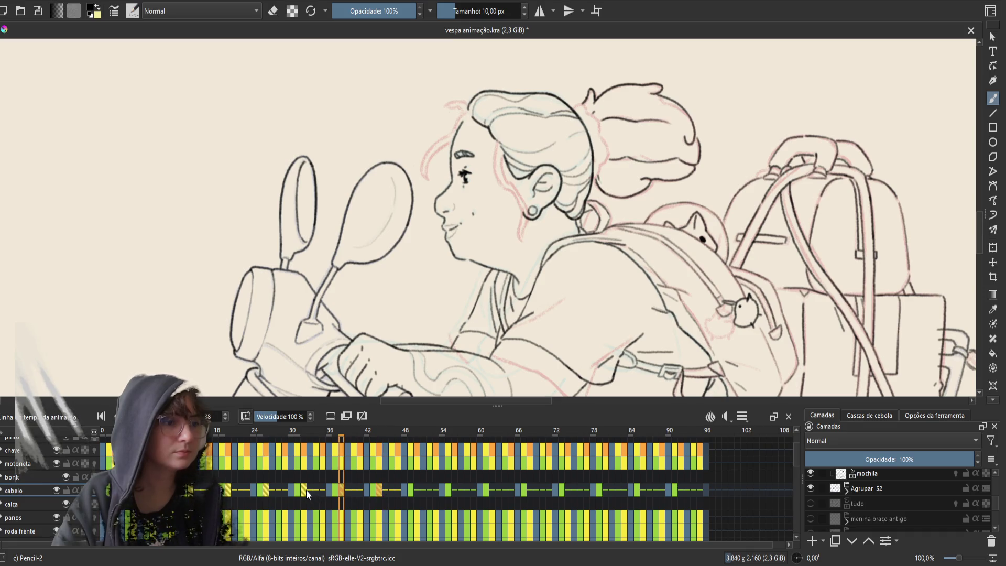
pyautogui.click(264, 491)
pyautogui.click(231, 490)
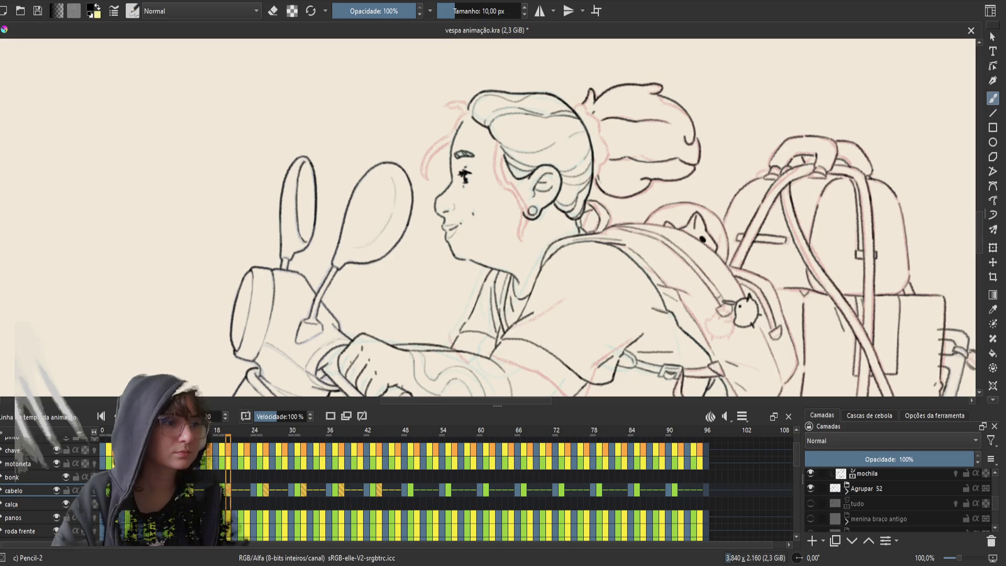
pyautogui.click(185, 490)
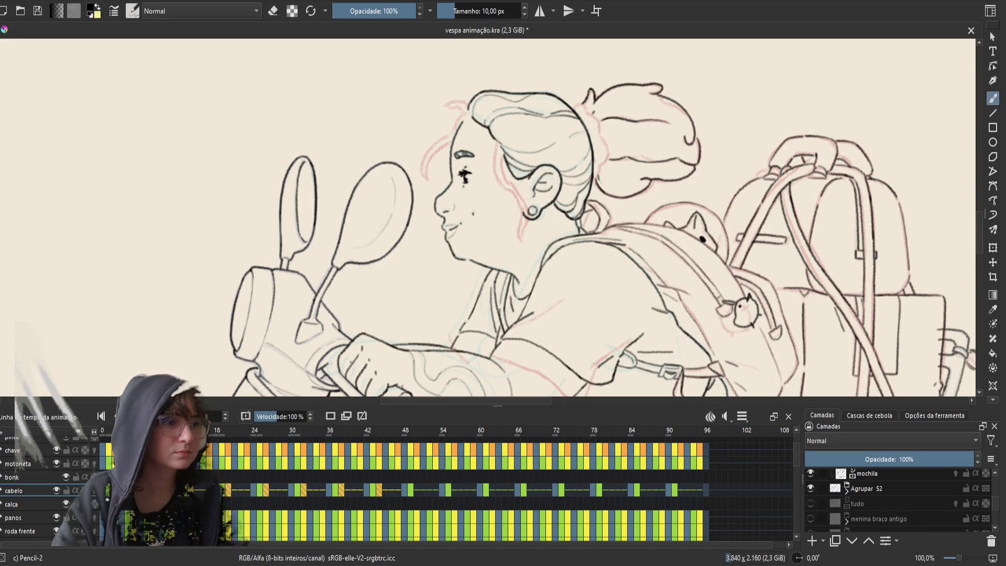
pyautogui.press('Left')
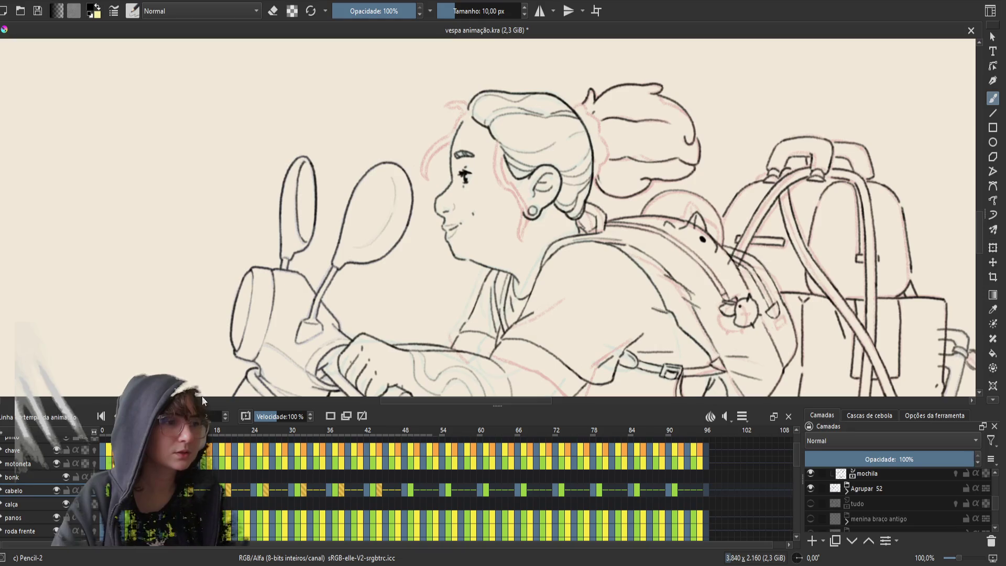
# - Drag the cabelo keyframes from frame 49 one cell right onto frame 50, then return to frame 3
pyautogui.click(416, 488)
pyautogui.moveTo(415, 488); pyautogui.dragTo(422, 488)
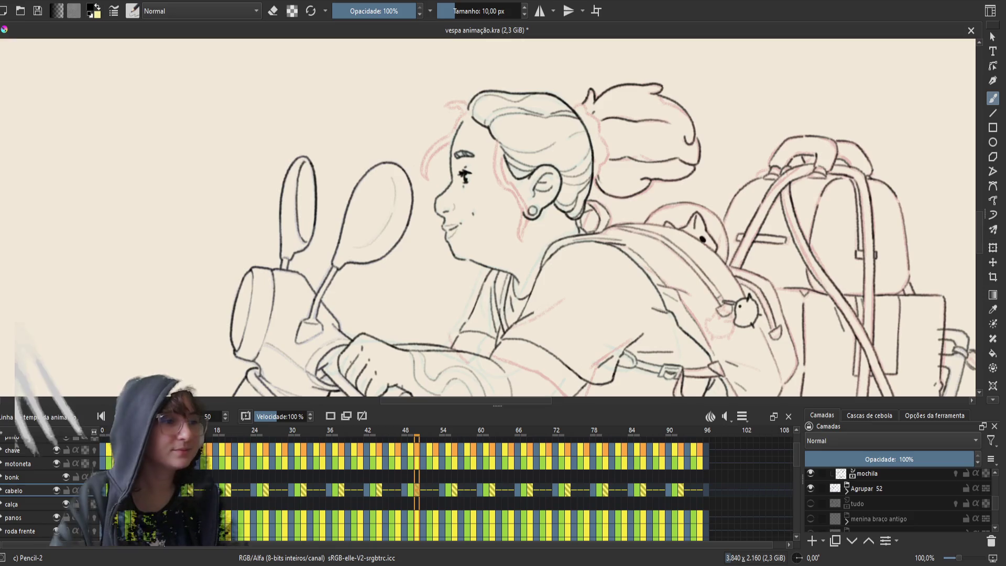
pyautogui.click(121, 490)
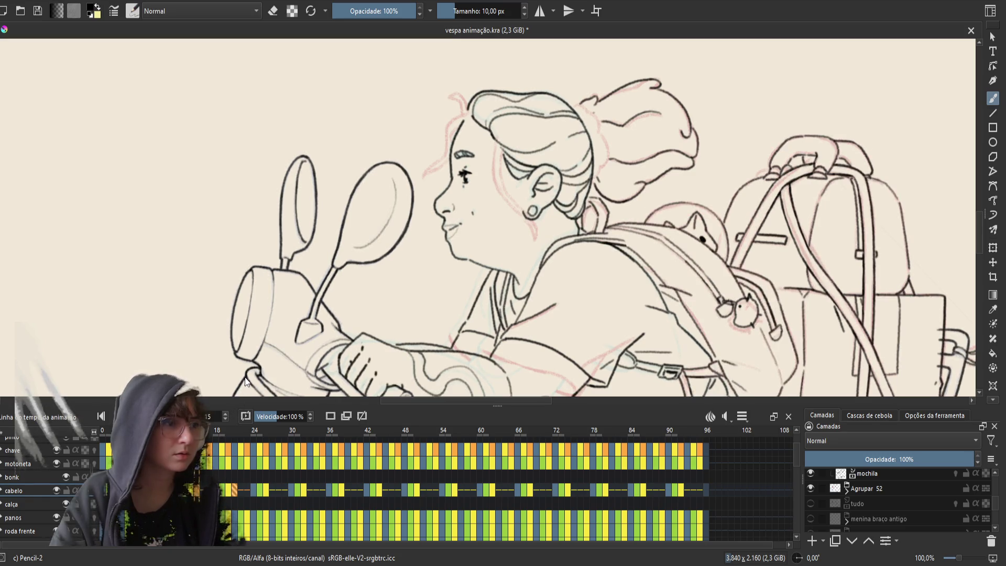
# - Step back through the early frames, then paste the copied cabelo keyframes at frame 27
pyautogui.click(247, 491)
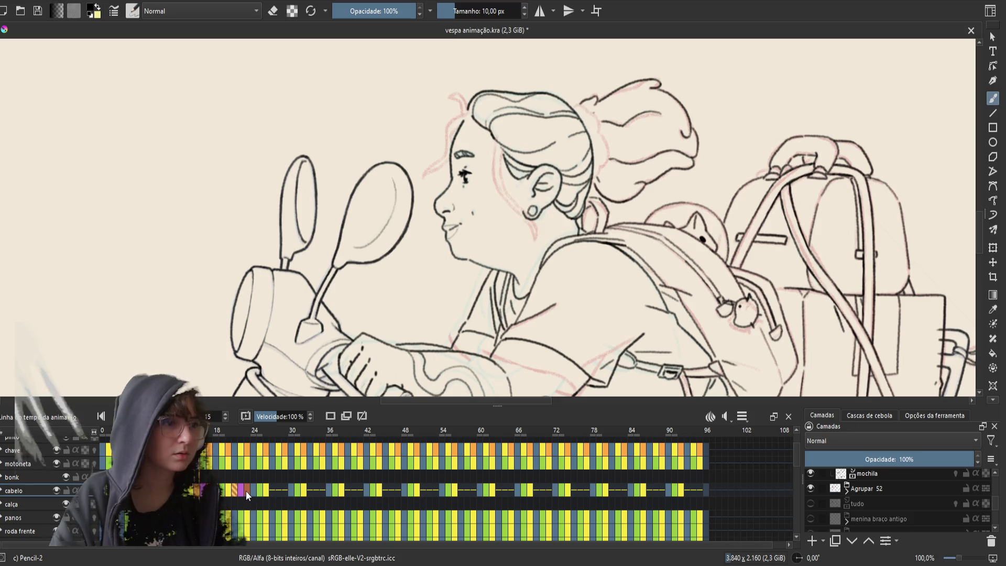
pyautogui.press('Left')
pyautogui.press('Left')
pyautogui.press('Left')
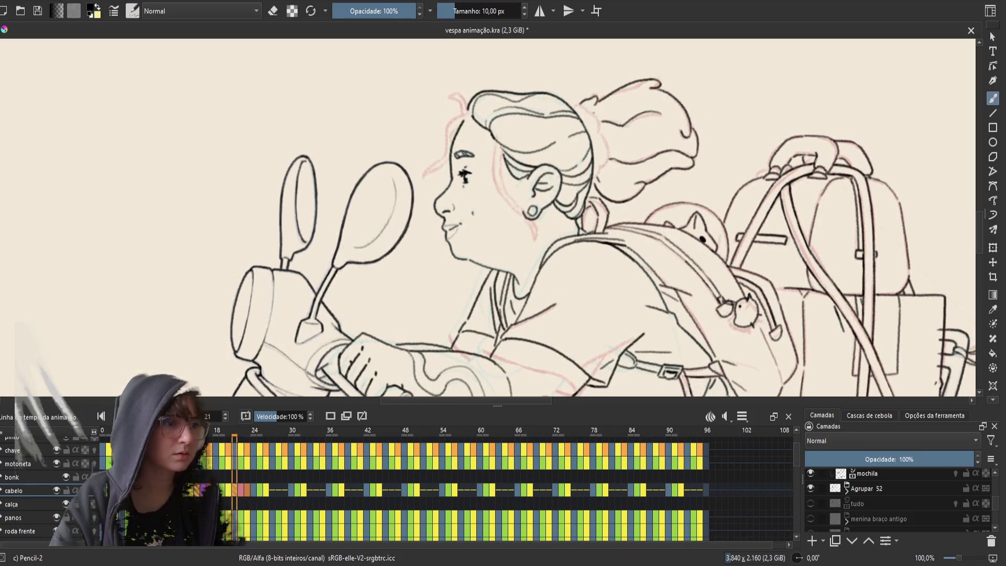
pyautogui.press('Left')
pyautogui.press('Left')
pyautogui.press('Left')
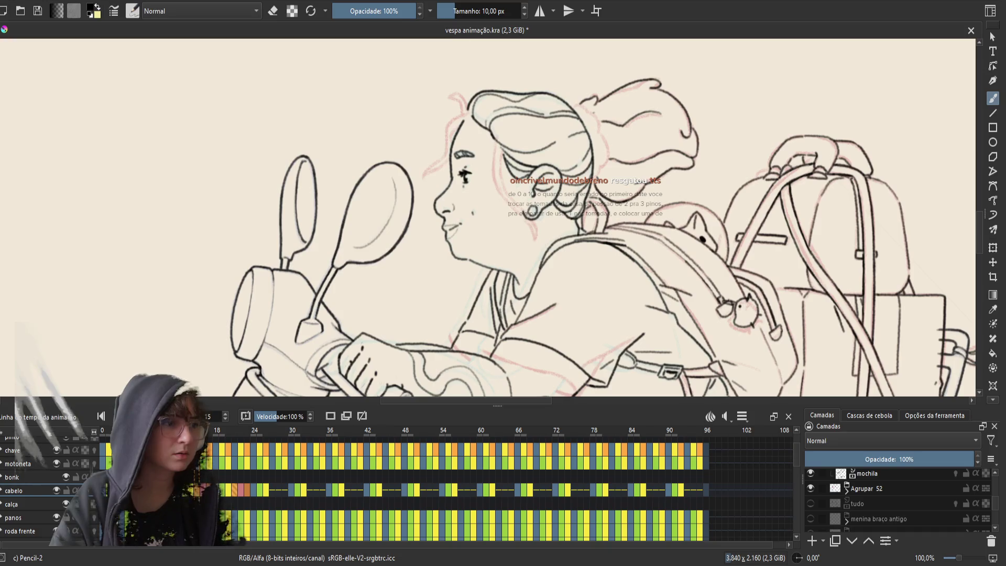
pyautogui.press('Left')
pyautogui.press('Left')
pyautogui.press('Left')
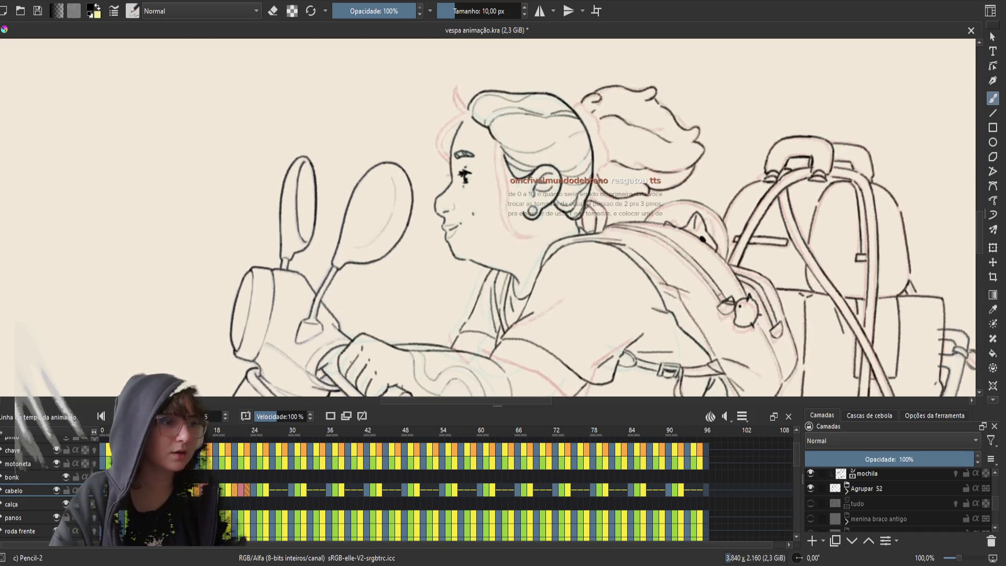
pyautogui.press('Left')
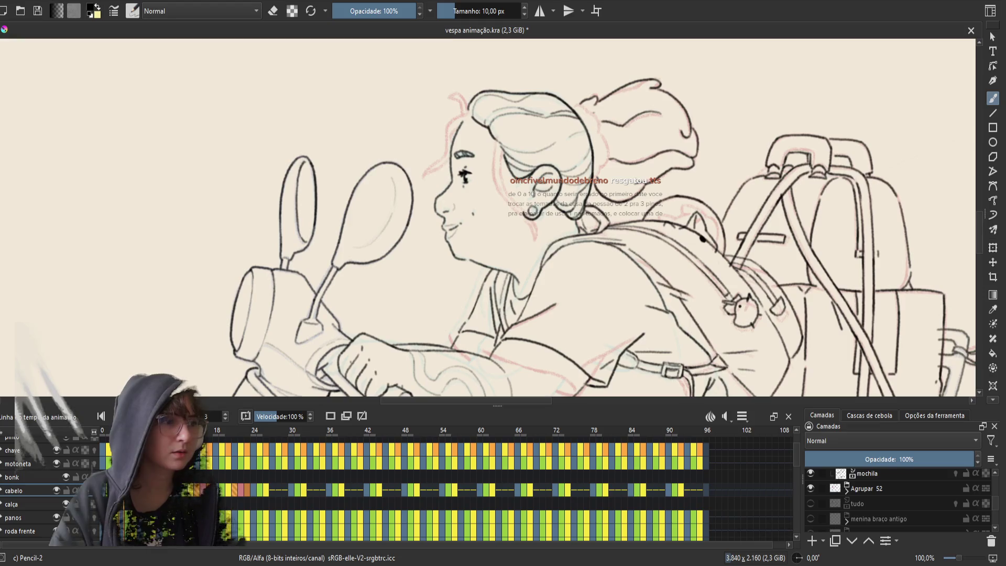
pyautogui.click(272, 490)
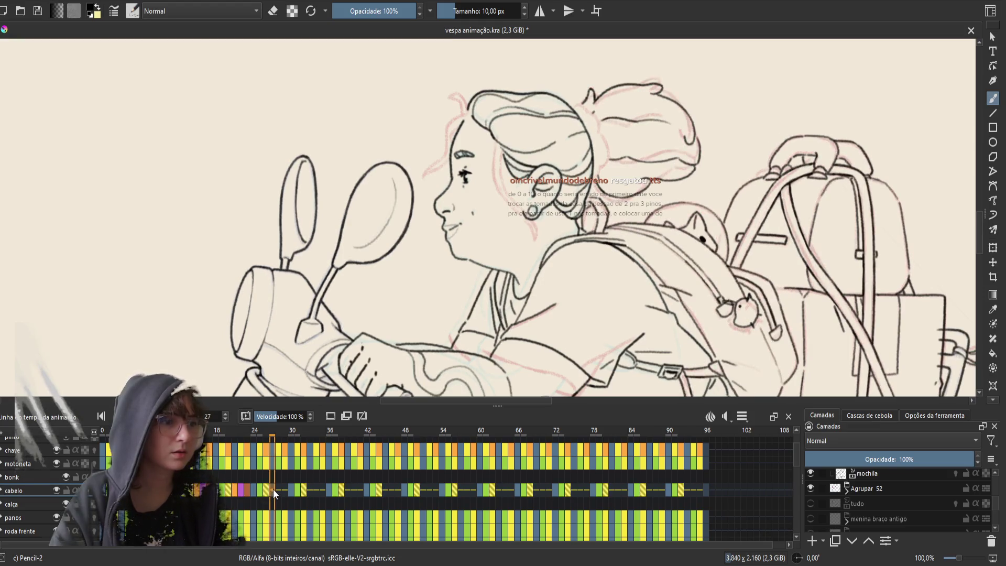
pyautogui.hotkey('ctrl', 'v')
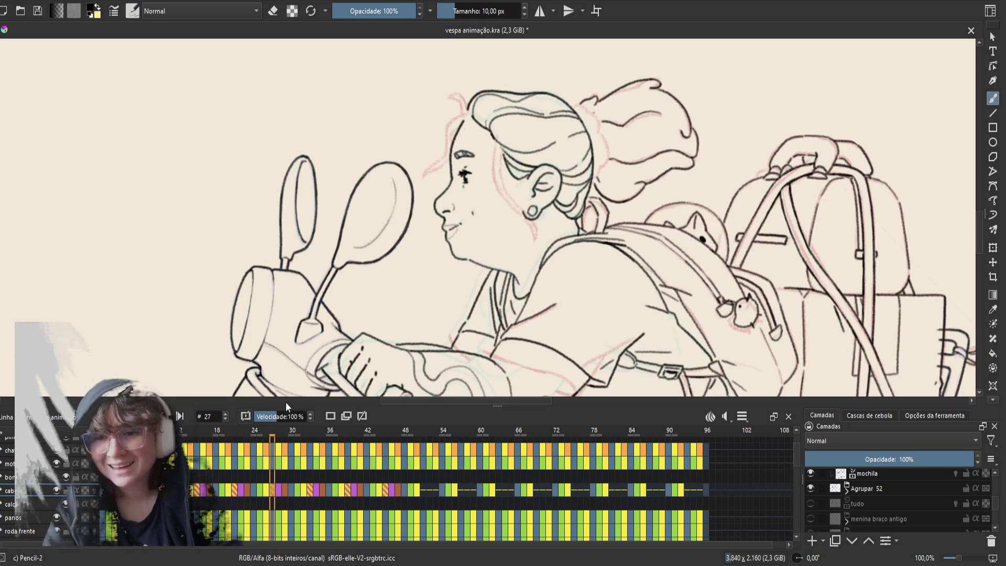
# - Review frames 35–47, paste the hair keyframes again at frame 50, and play the loop
pyautogui.click(398, 488)
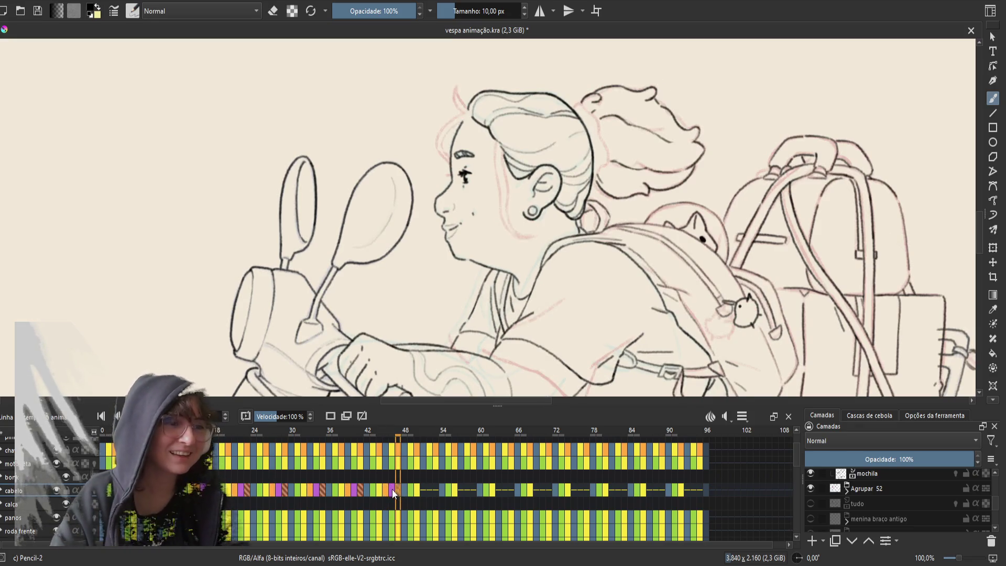
pyautogui.click(388, 489)
pyautogui.click(356, 488)
pyautogui.moveTo(356, 489)
pyautogui.mouseDown()
pyautogui.moveTo(328, 499)
pyautogui.moveTo(312, 486)
pyautogui.moveTo(291, 494)
pyautogui.moveTo(138, 490)
pyautogui.mouseUp()
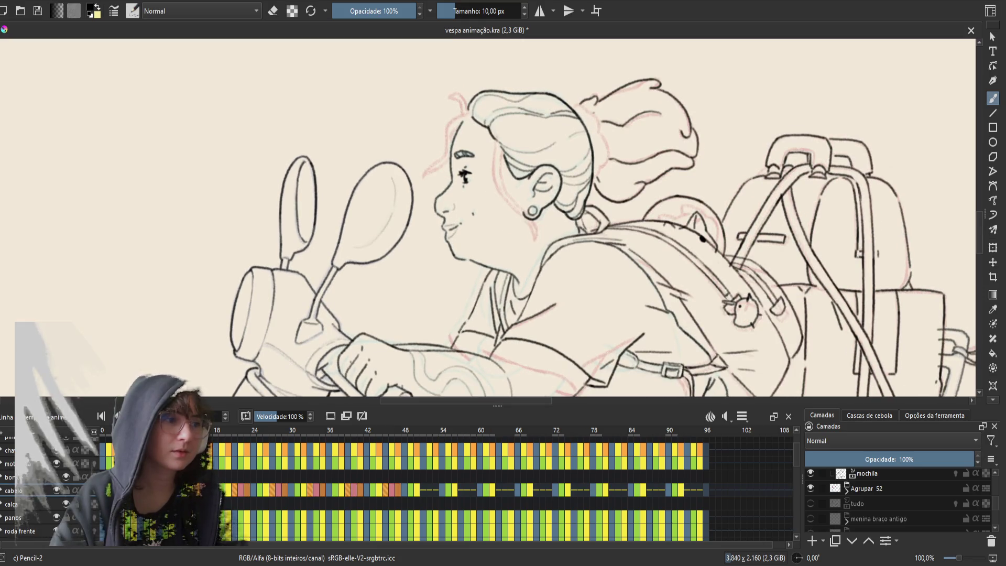
pyautogui.click(422, 491)
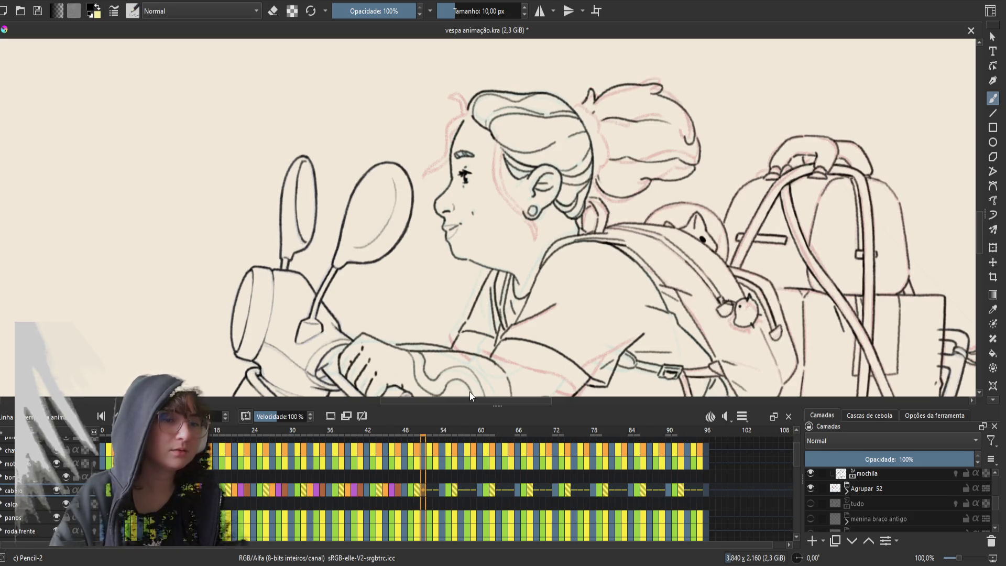
pyautogui.hotkey('ctrl', 'v')
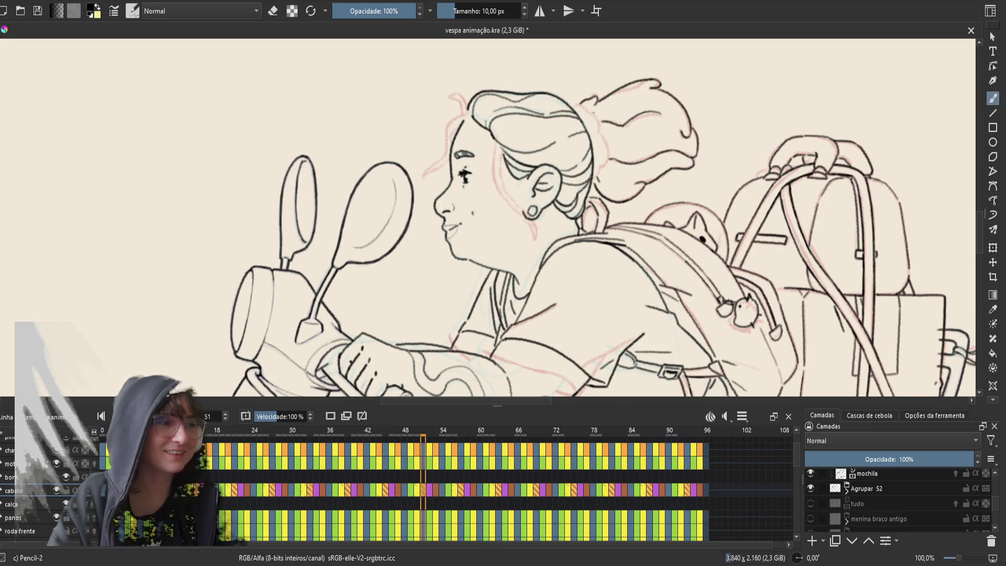
pyautogui.press('space')
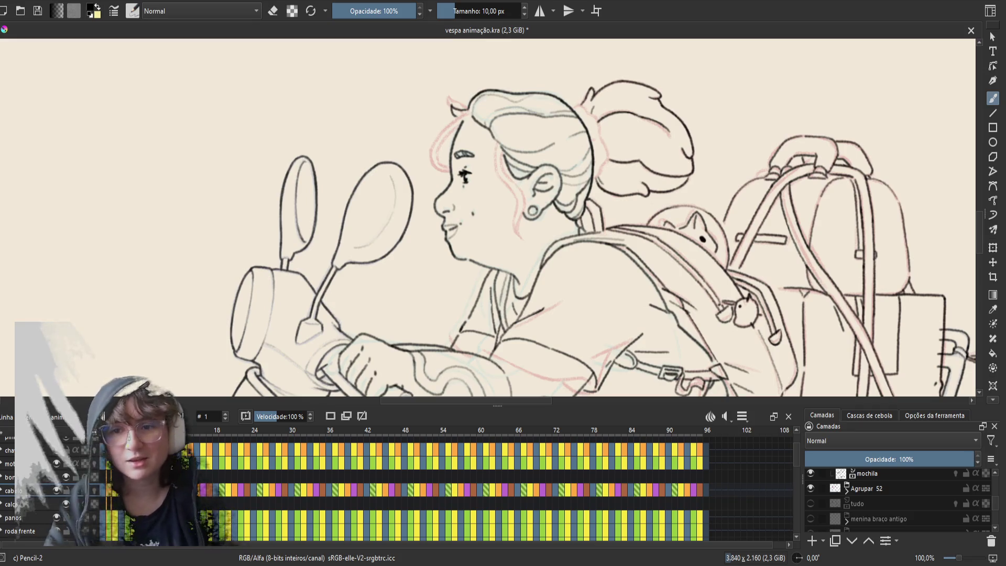
# - Centre the view on the girl's head, save, hide Agrupar 52 and enable onion skins
pyautogui.scroll(1, 702, 150)
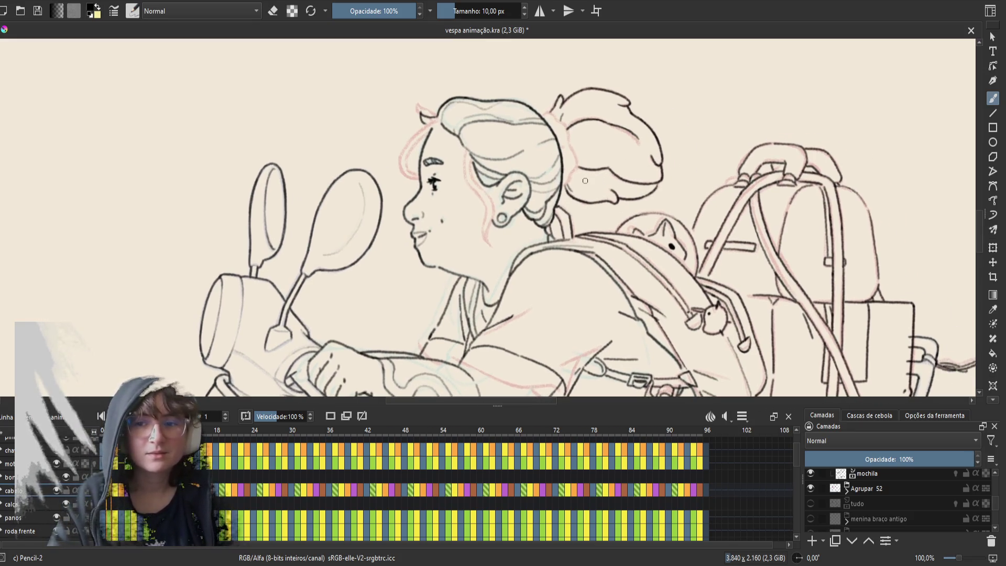
pyautogui.scroll(-2, 579, 175)
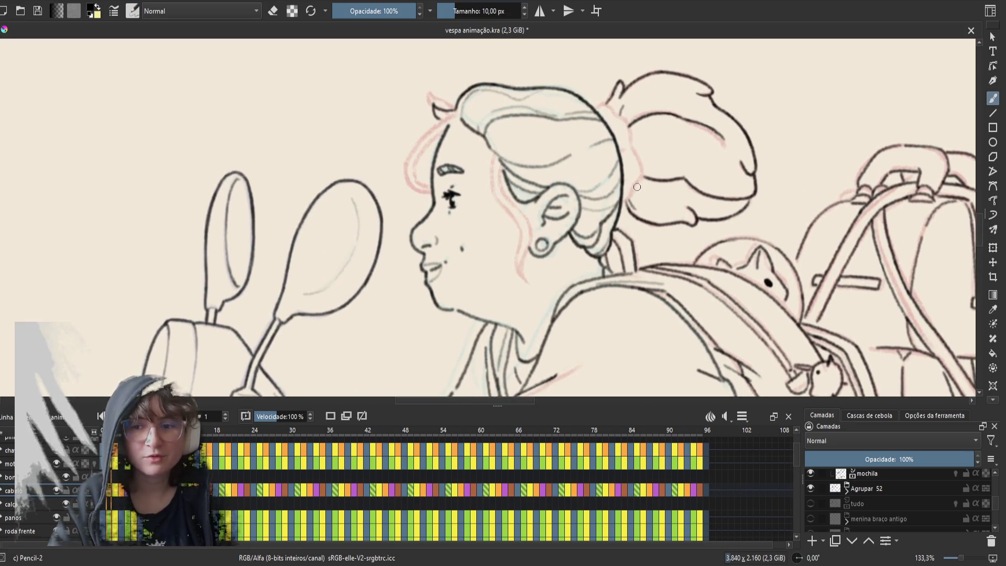
pyautogui.scroll(1, 641, 192)
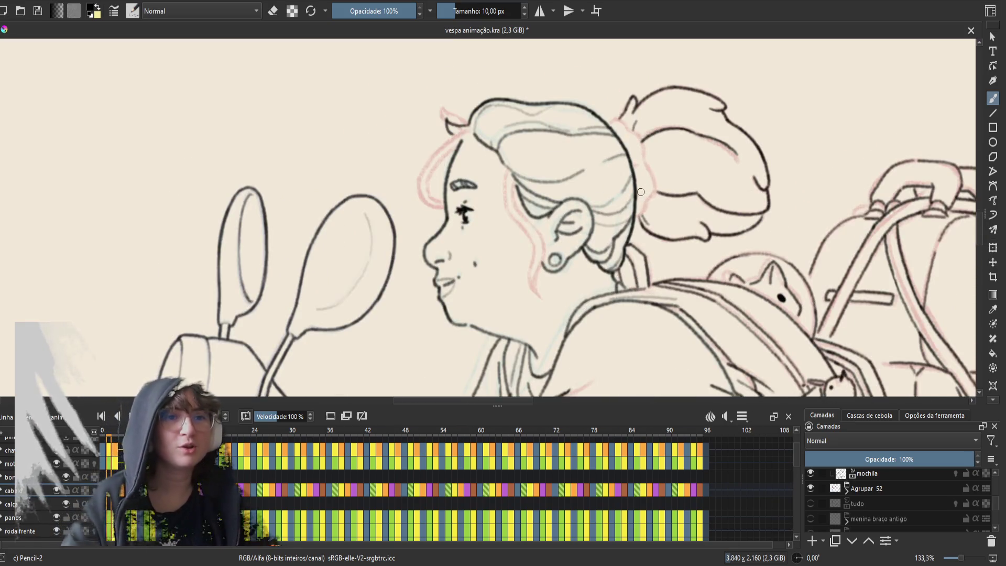
pyautogui.moveTo(605, 186); pyautogui.dragTo(526, 216)
pyautogui.hotkey('ctrl', 's')
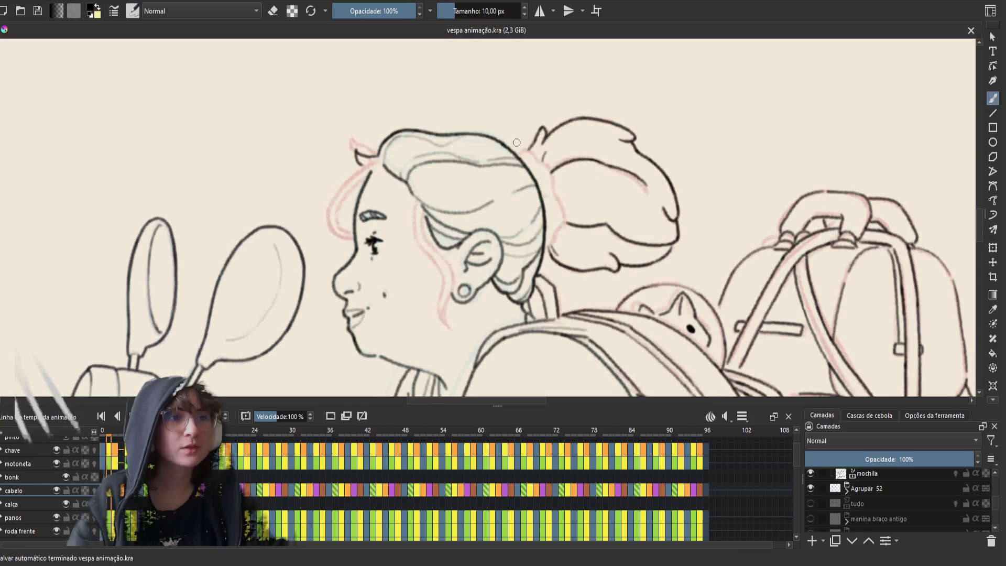
pyautogui.click(810, 488)
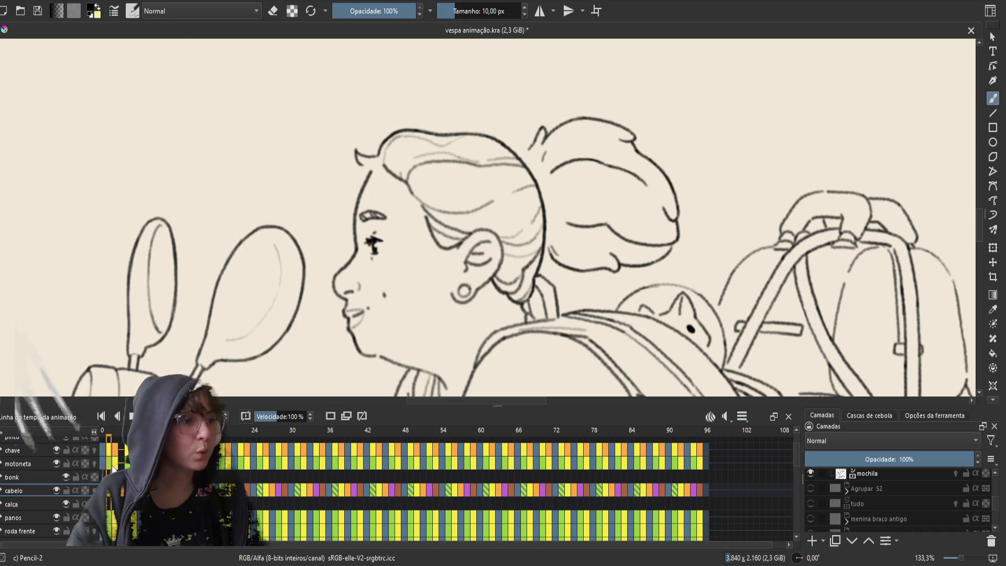
pyautogui.hotkey('alt', 'shift', 'o')
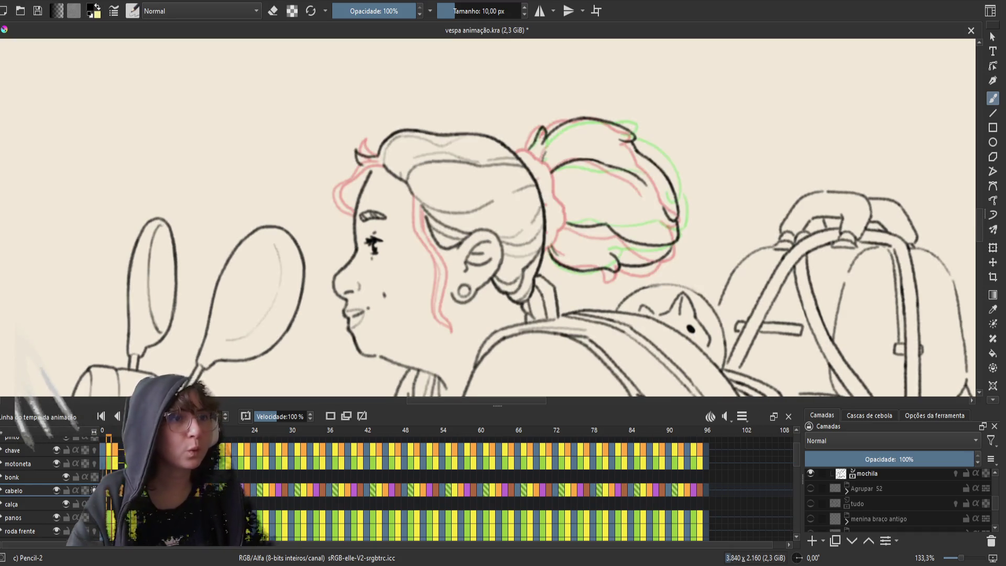
# - Ink a short stretch of the hair bun outline on the cabelo layer, saving along the way
pyautogui.hotkey('ctrl', 's')
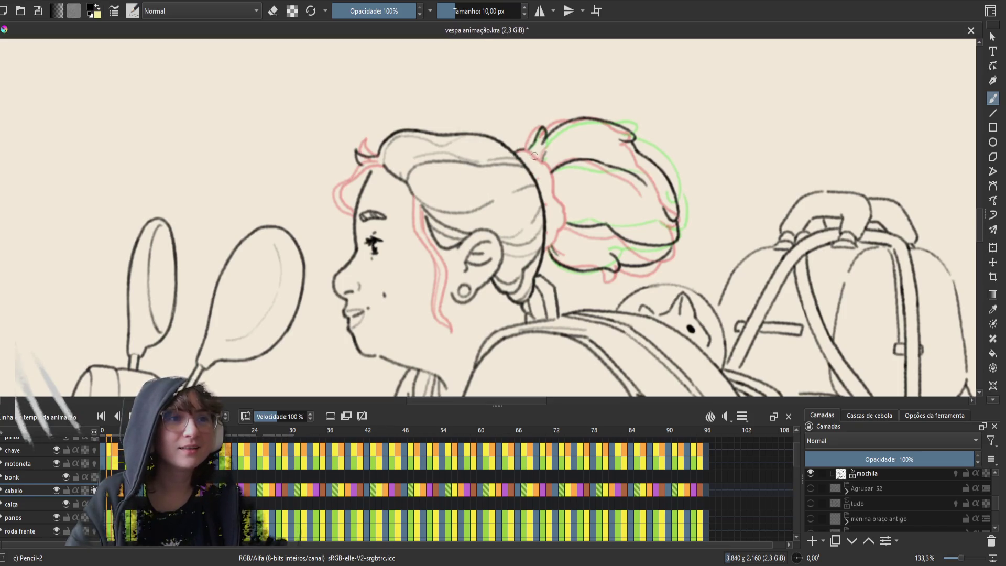
pyautogui.moveTo(539, 164); pyautogui.dragTo(530, 156)
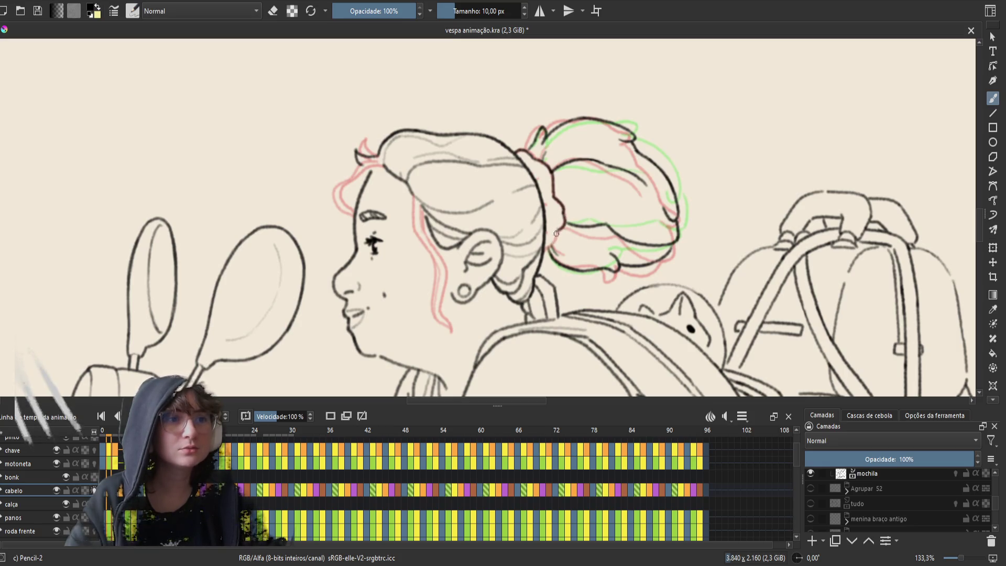
pyautogui.hotkey('ctrl', 's')
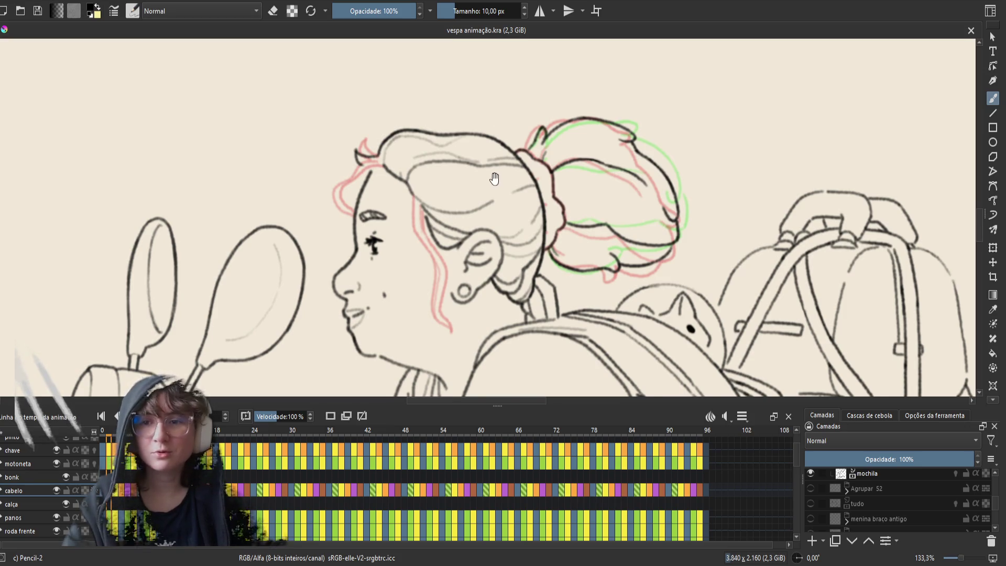
pyautogui.moveTo(493, 178); pyautogui.dragTo(525, 206)
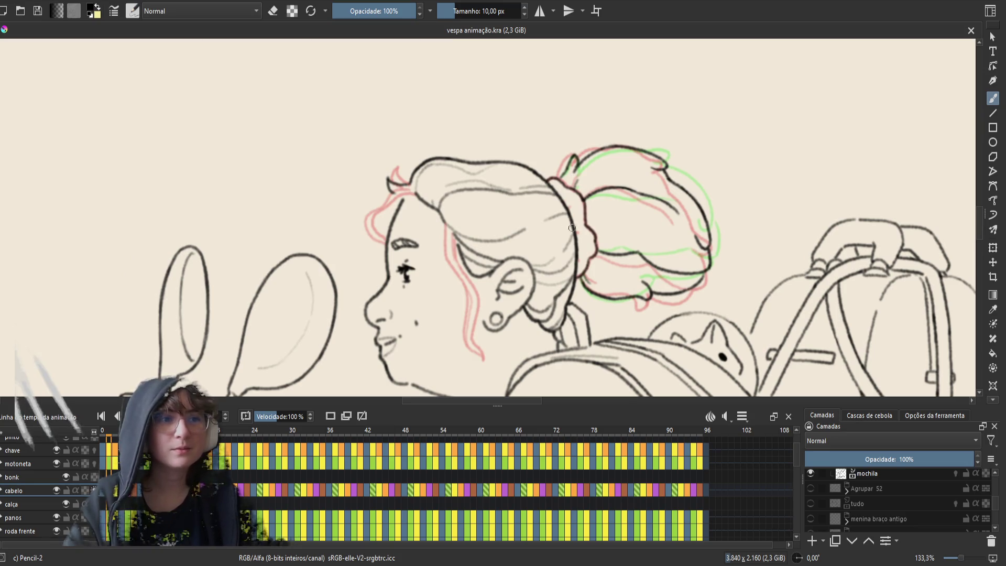
pyautogui.moveTo(571, 227); pyautogui.dragTo(579, 240)
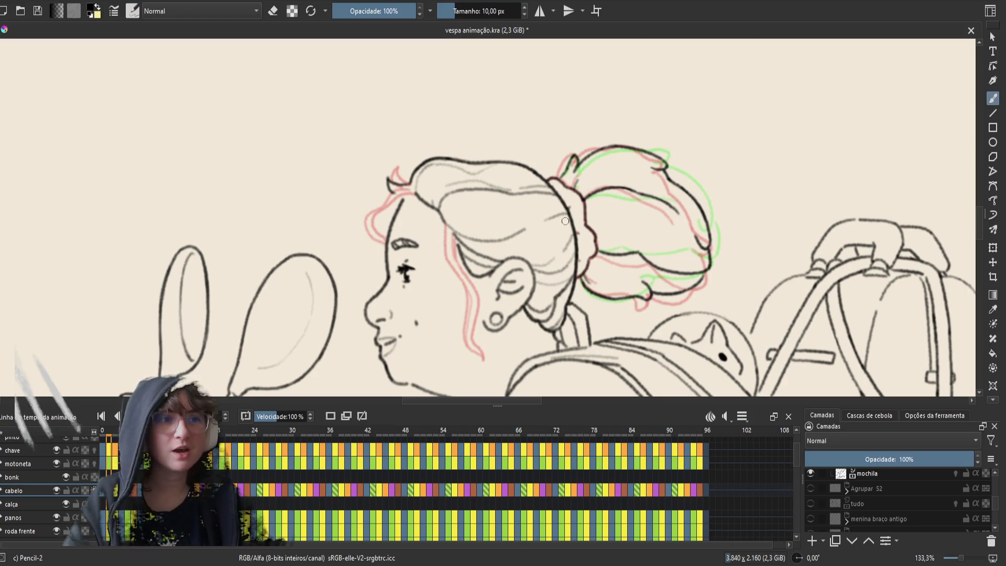
pyautogui.press('Right')
# - On the previous frame, retrace the bun's back edge with dark pencil lines and save
pyautogui.press('Left')
pyautogui.press('Right')
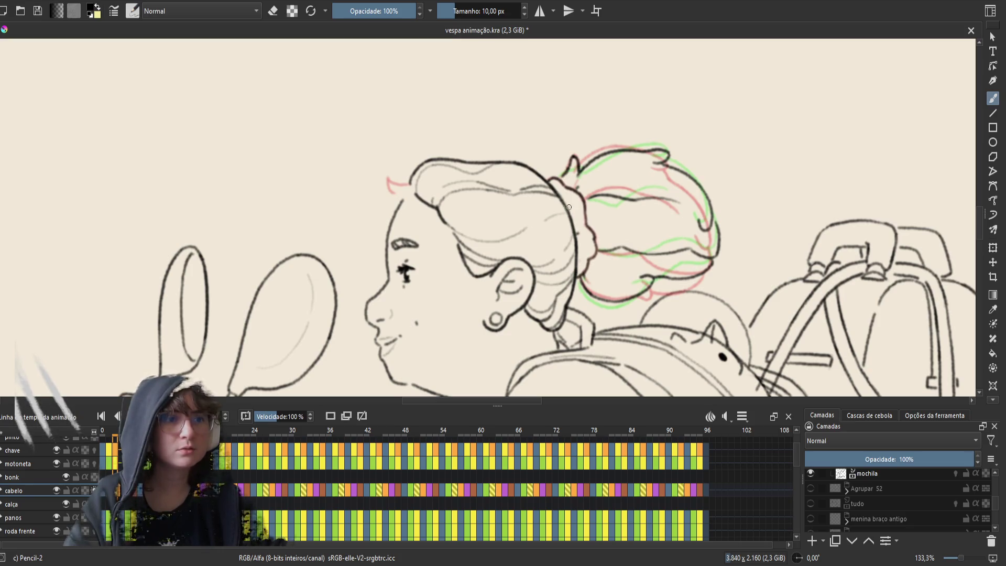
pyautogui.hotkey('ctrl', 's')
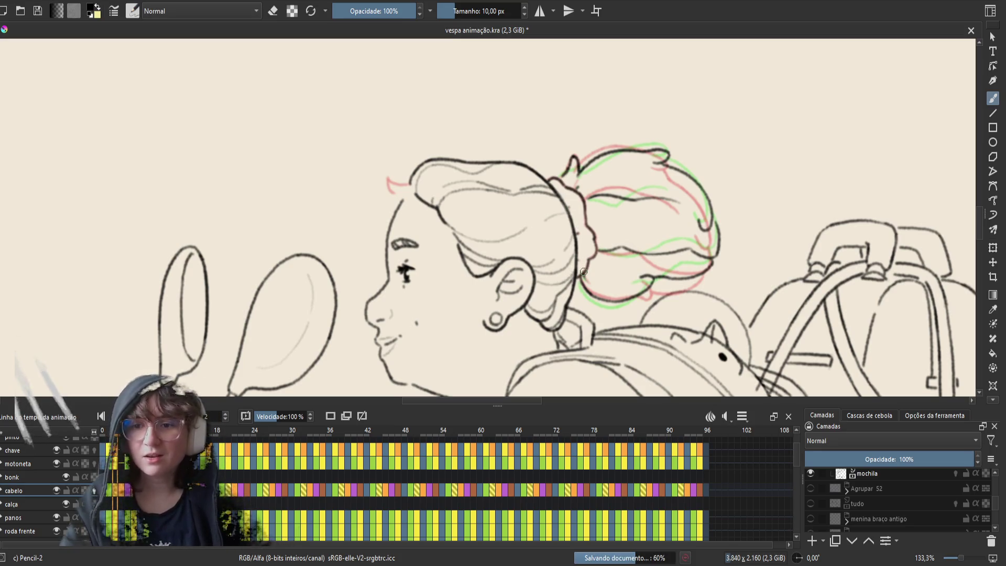
pyautogui.press('Left')
pyautogui.press('Left')
pyautogui.press('Left')
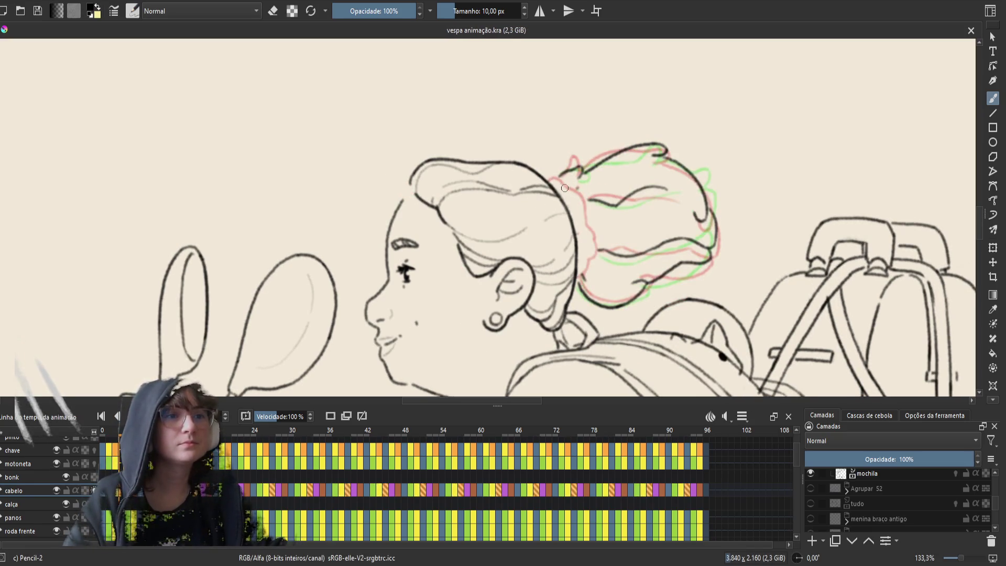
pyautogui.moveTo(556, 178); pyautogui.dragTo(554, 188)
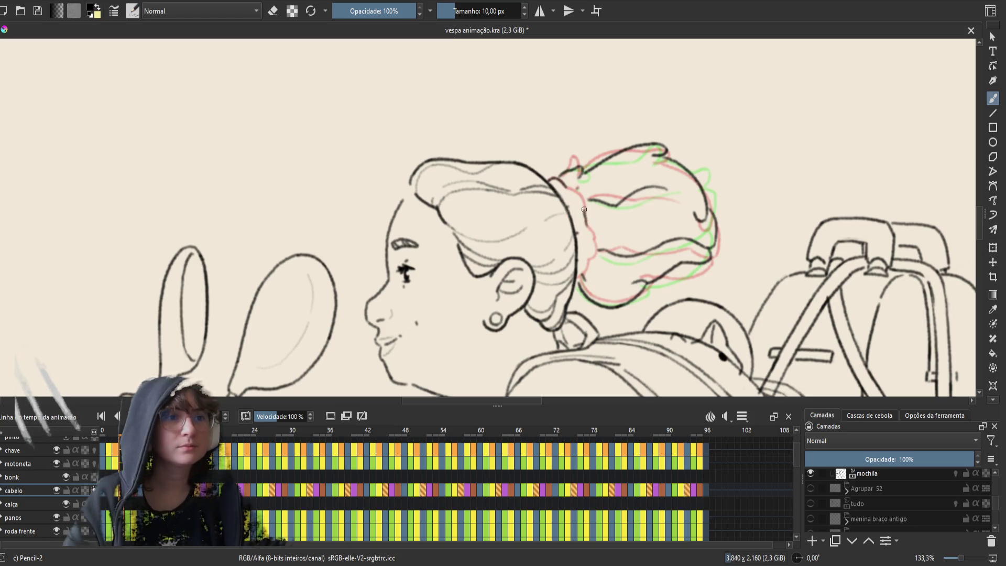
pyautogui.moveTo(576, 193); pyautogui.dragTo(586, 224)
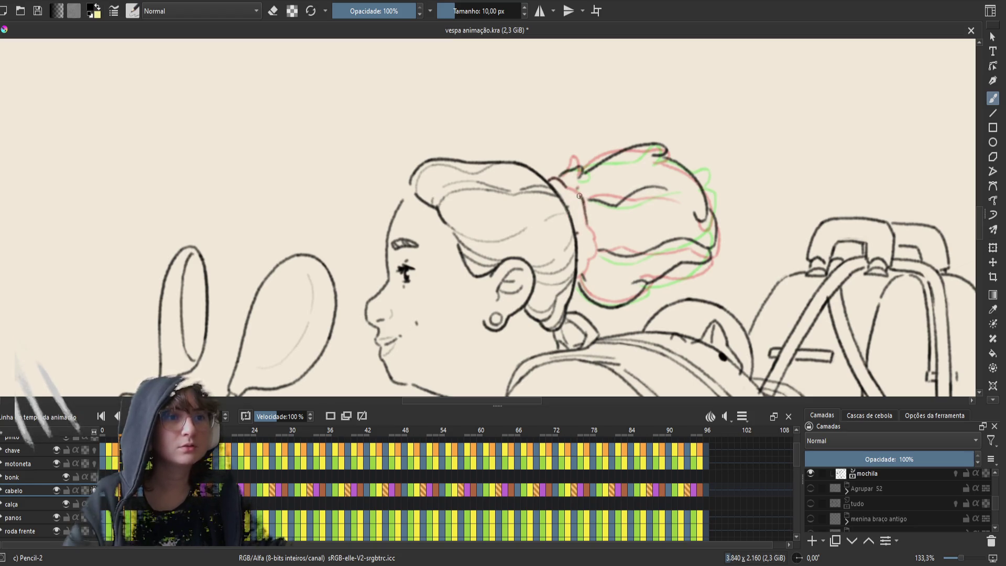
pyautogui.moveTo(568, 191); pyautogui.dragTo(564, 188)
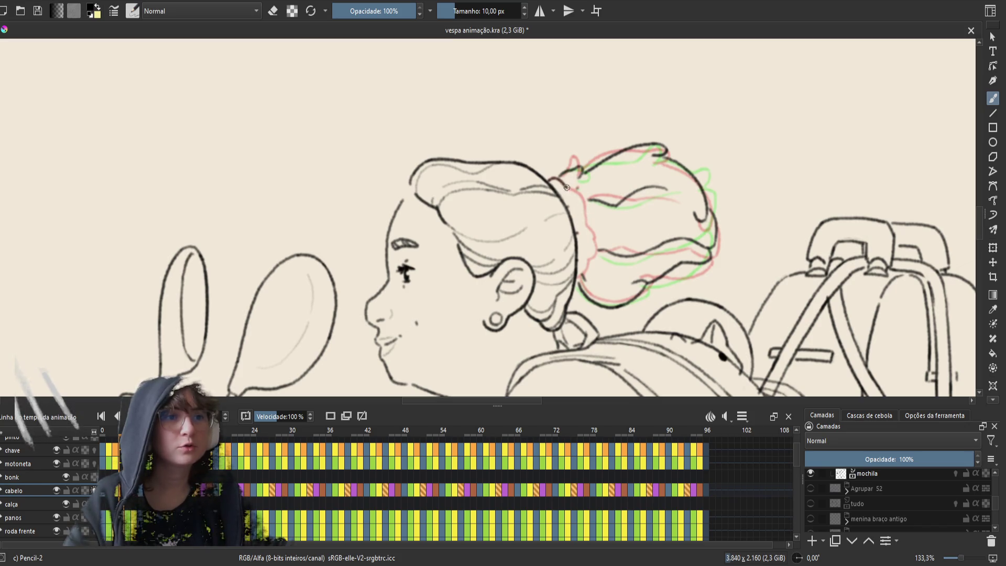
pyautogui.moveTo(566, 187)
pyautogui.mouseDown()
pyautogui.moveTo(580, 199)
pyautogui.moveTo(590, 261)
pyautogui.mouseUp()
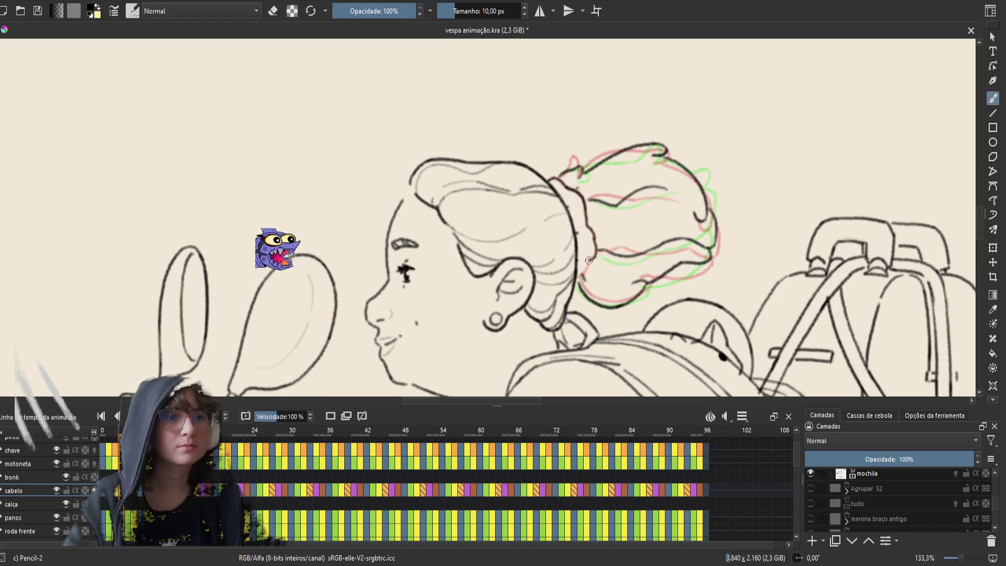
pyautogui.hotkey('ctrl', 's')
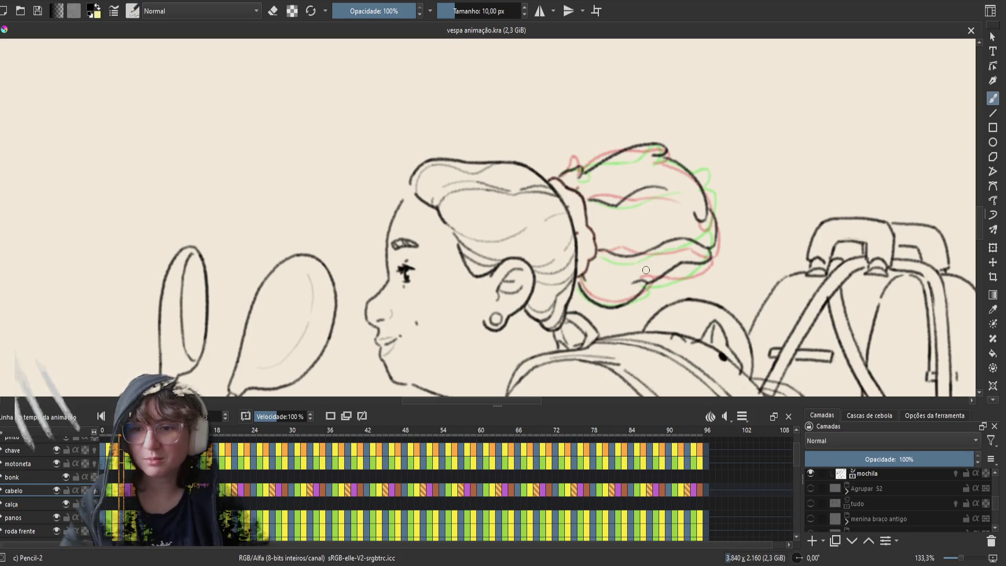
# - On another frame, redraw the line up the bun's back, undoing failed attempts
pyautogui.press('Right')
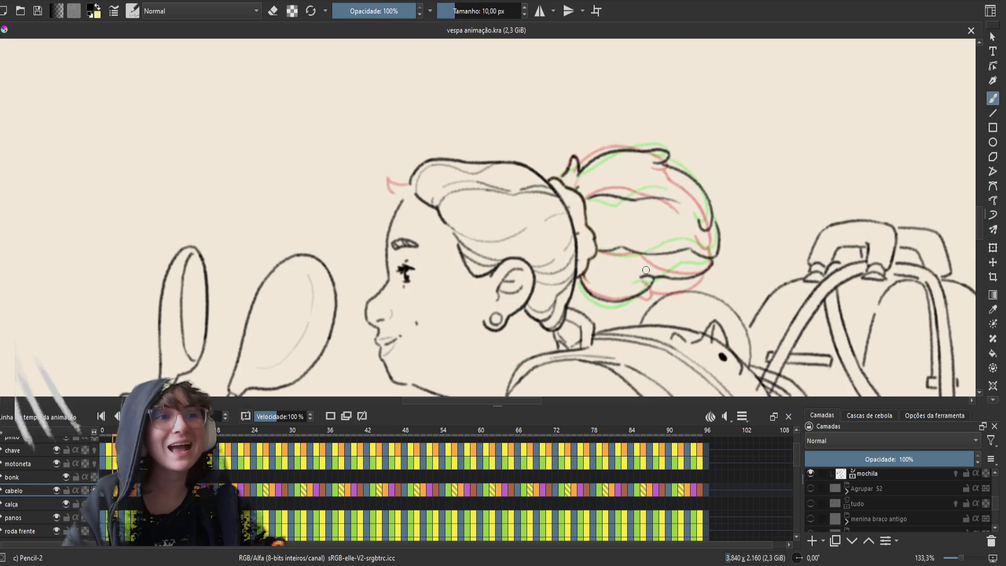
pyautogui.press('Left')
pyautogui.press('Right')
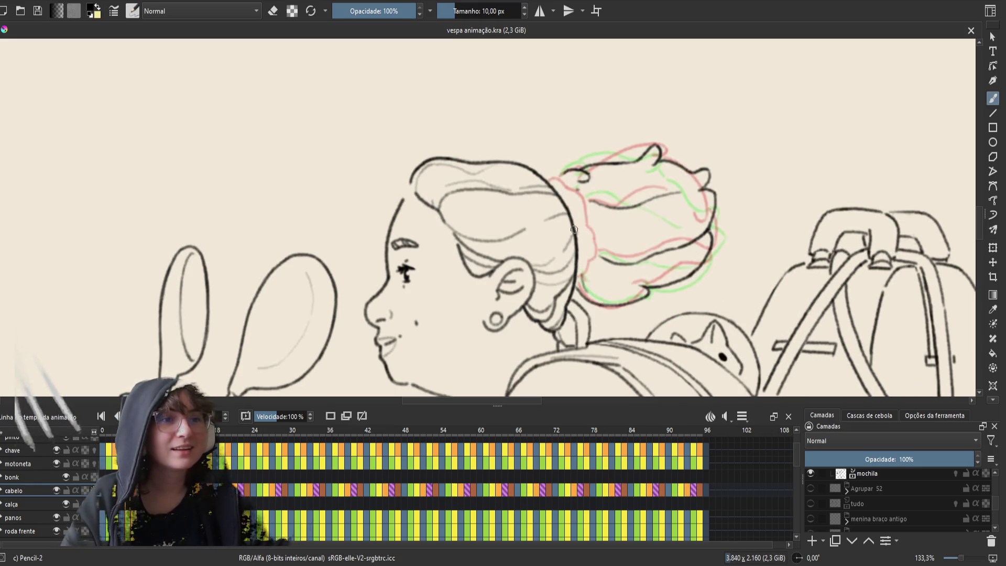
pyautogui.hotkey('ctrl', 'z')
pyautogui.moveTo(576, 280)
pyautogui.mouseDown()
pyautogui.moveTo(596, 251)
pyautogui.moveTo(593, 234)
pyautogui.moveTo(591, 263)
pyautogui.moveTo(595, 251)
pyautogui.mouseUp()
pyautogui.hotkey('ctrl', 'z')
pyautogui.hotkey('ctrl', 'z')
pyautogui.hotkey('ctrl', 'z')
pyautogui.hotkey('ctrl', 'z')
pyautogui.hotkey('ctrl', 'z')
pyautogui.hotkey('ctrl', 'z')
pyautogui.hotkey('ctrl', 'z')
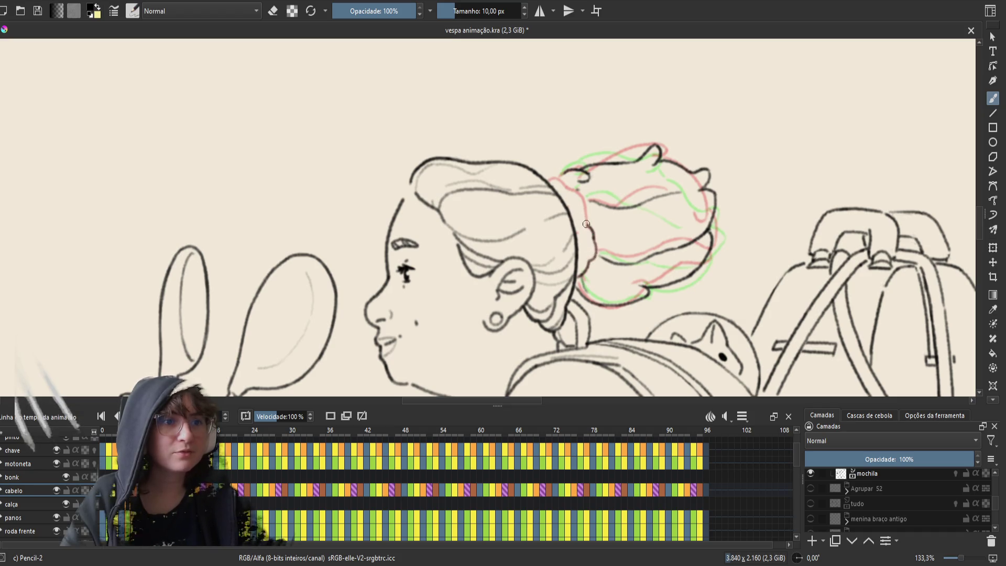
pyautogui.moveTo(586, 215); pyautogui.dragTo(564, 186)
pyautogui.hotkey('ctrl', 'z')
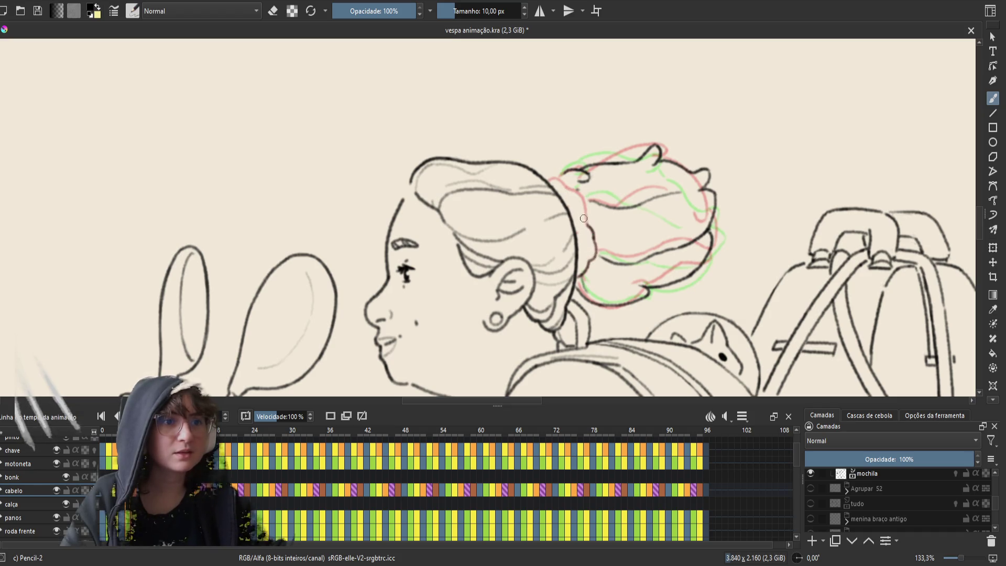
pyautogui.moveTo(587, 223); pyautogui.dragTo(565, 185)
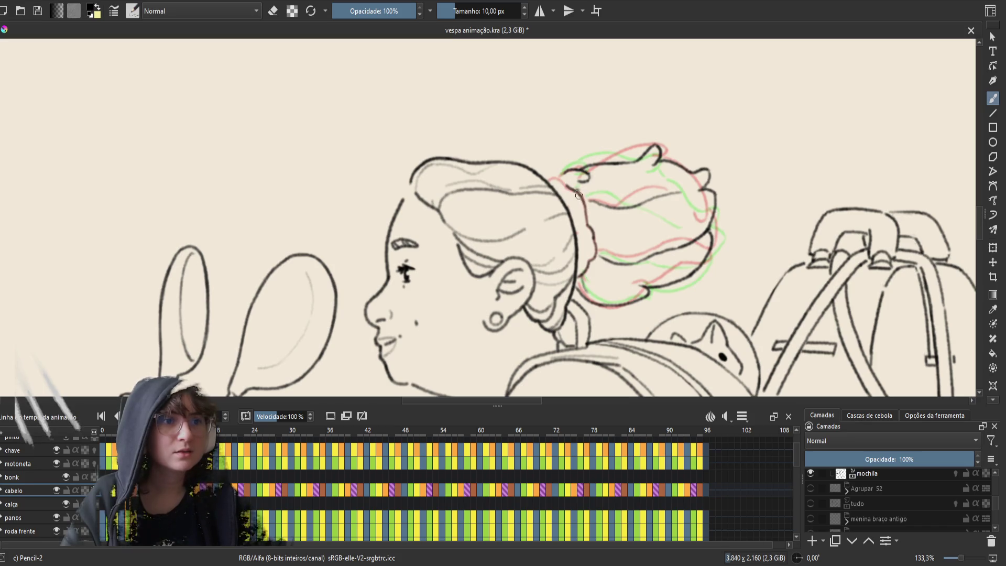
pyautogui.hotkey('ctrl', 'z')
pyautogui.moveTo(591, 225); pyautogui.dragTo(557, 178)
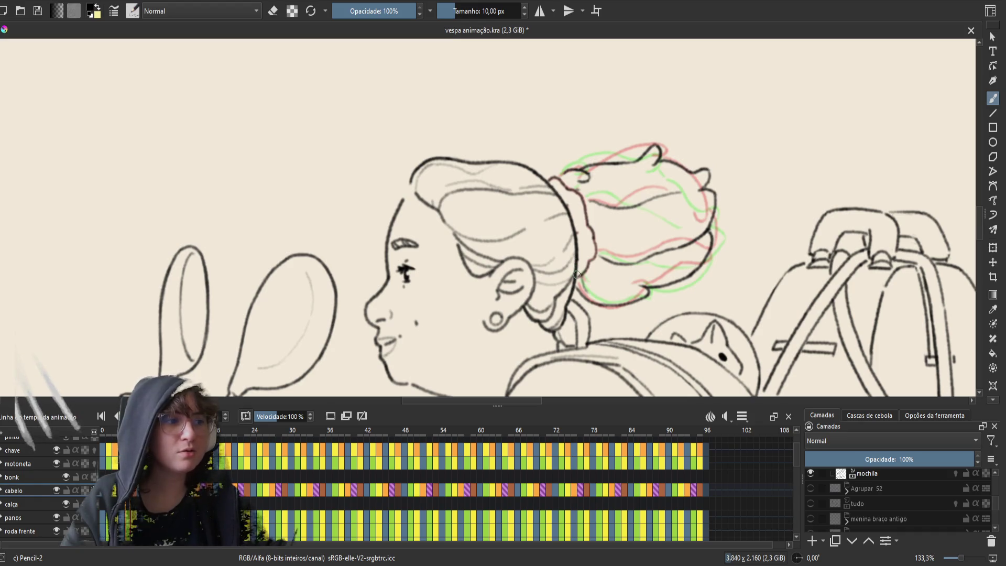
pyautogui.press('.')
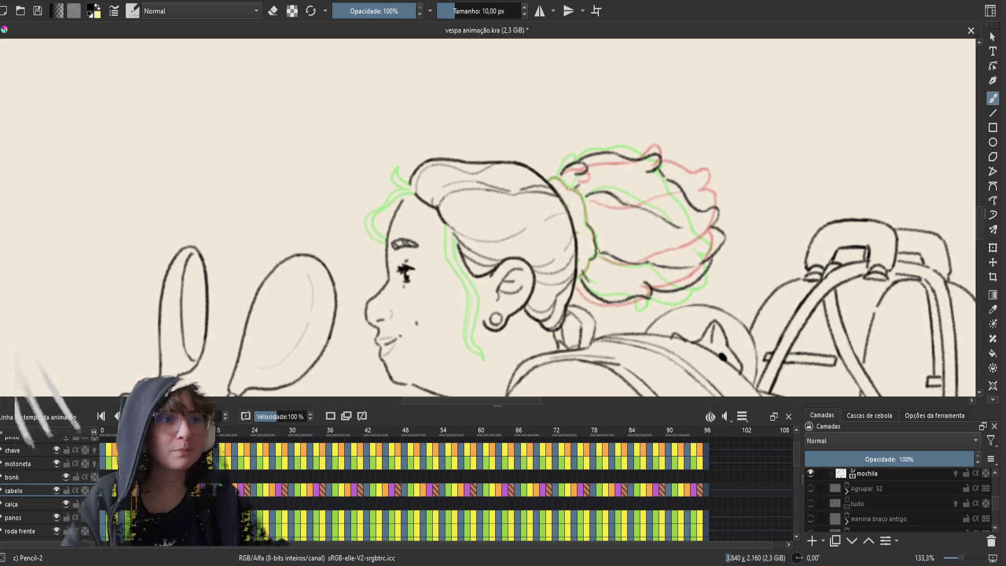
# - Redraw the back-of-head hair contour on this frame and save the file
pyautogui.moveTo(585, 225); pyautogui.dragTo(576, 193)
pyautogui.hotkey('ctrl', 's')
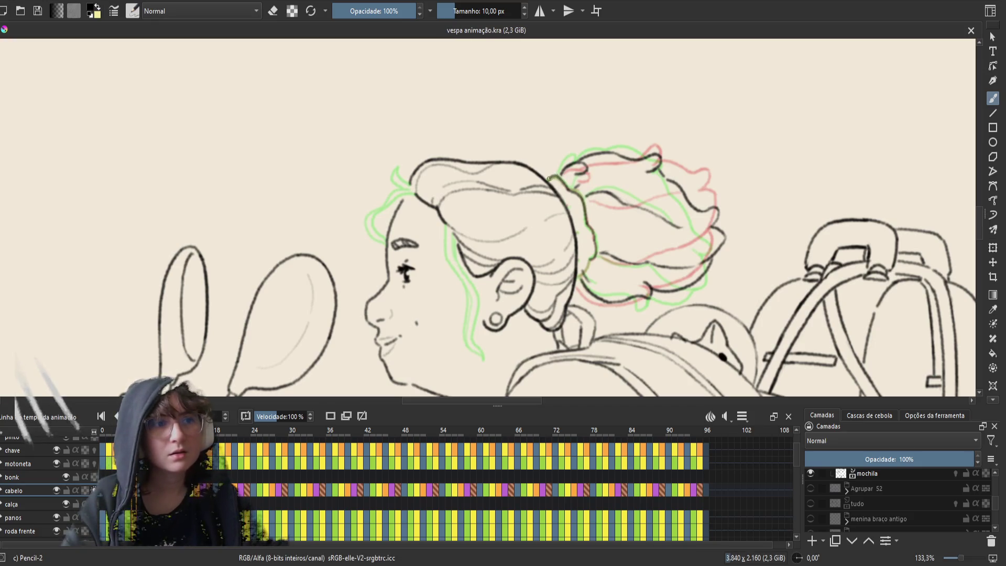
pyautogui.moveTo(551, 178); pyautogui.dragTo(589, 246)
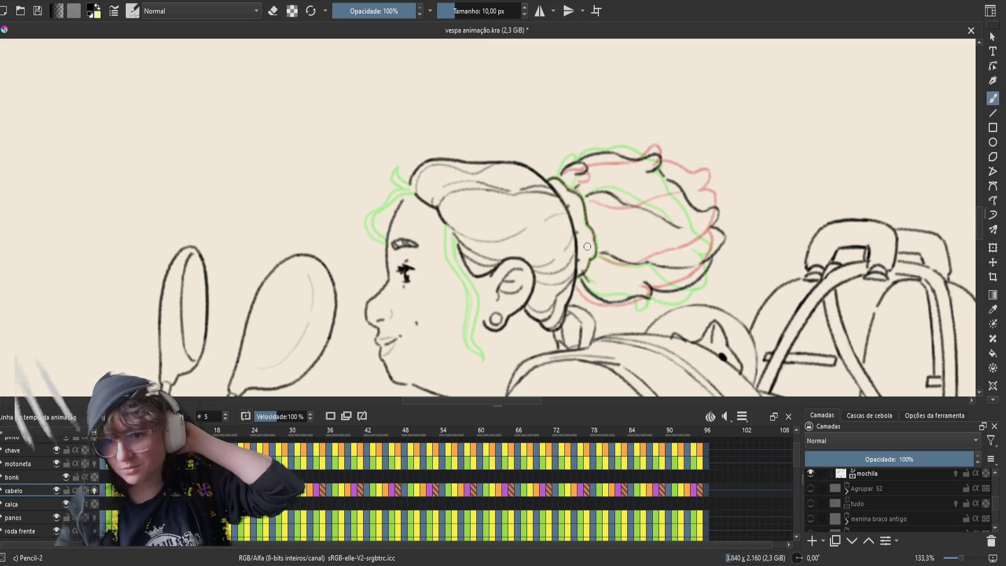
# - Step through neighbouring frames, stop the playback, and make Agrupar 52 visible again
pyautogui.press('Right')
pyautogui.press('Right')
pyautogui.press('Right')
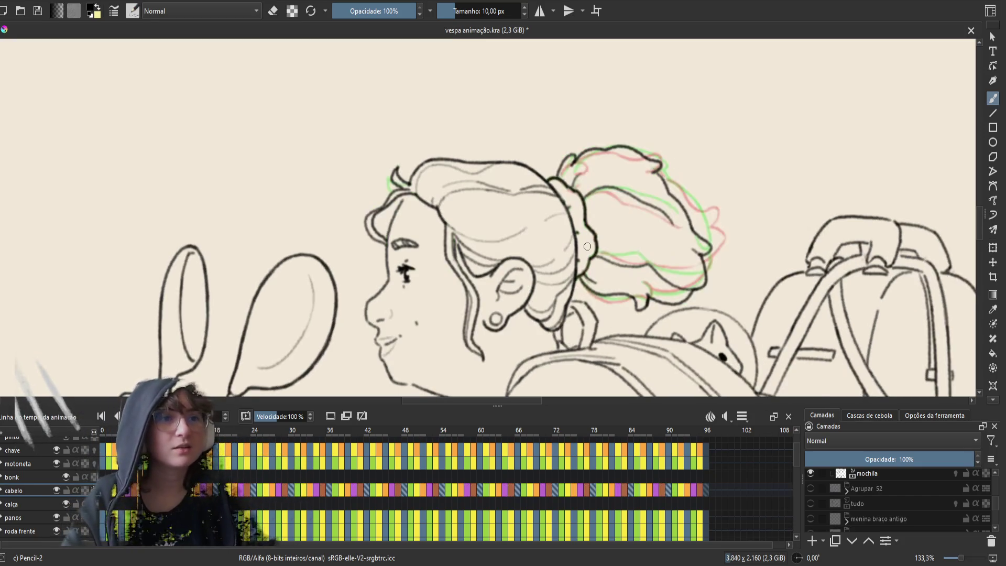
pyautogui.press('Right')
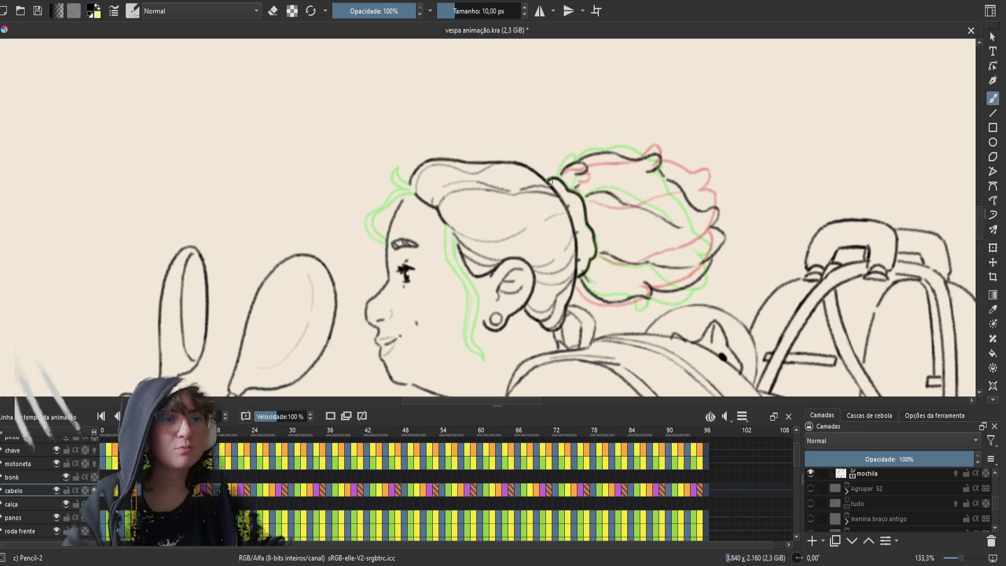
pyautogui.press('.')
pyautogui.press(',')
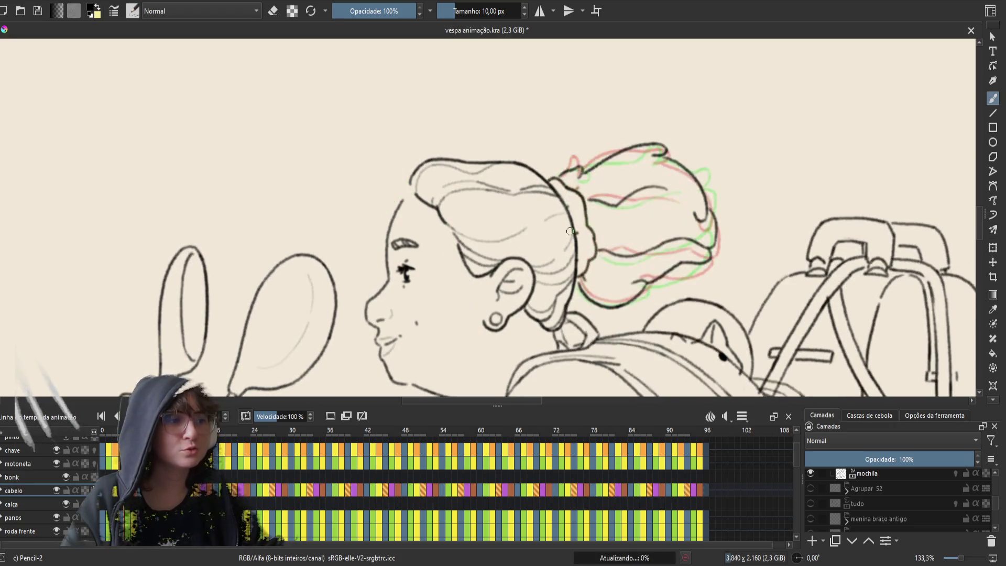
pyautogui.press('space')
pyautogui.click(810, 487)
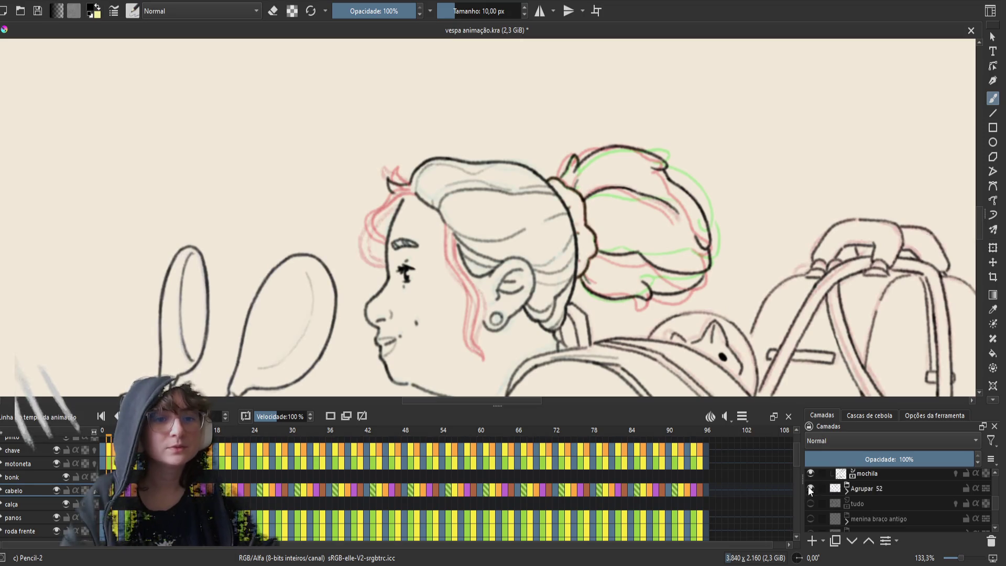
# - Play the loop, then redraw the hair line down the cheek, retrying with undo
pyautogui.press('.')
pyautogui.press('space')
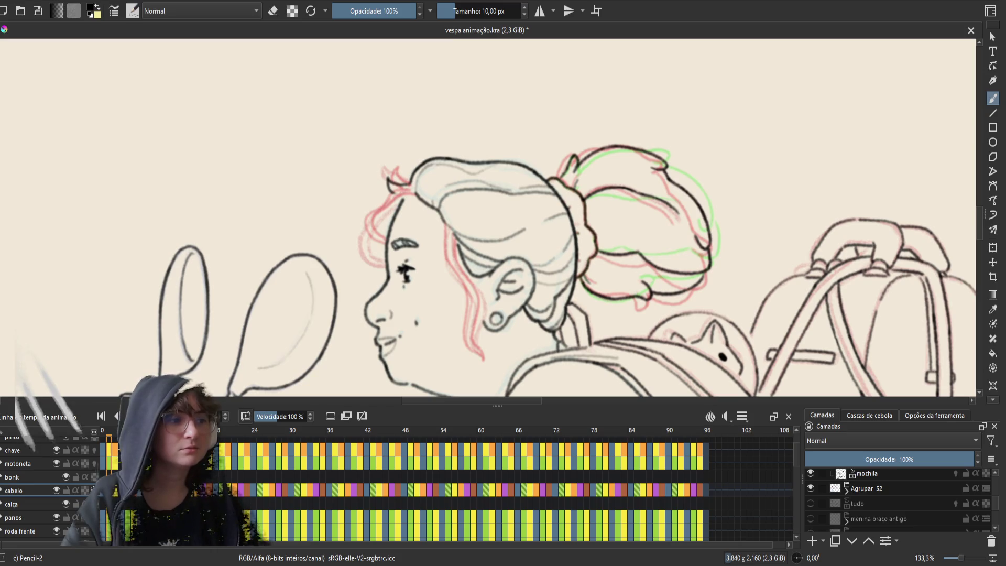
pyautogui.press('space')
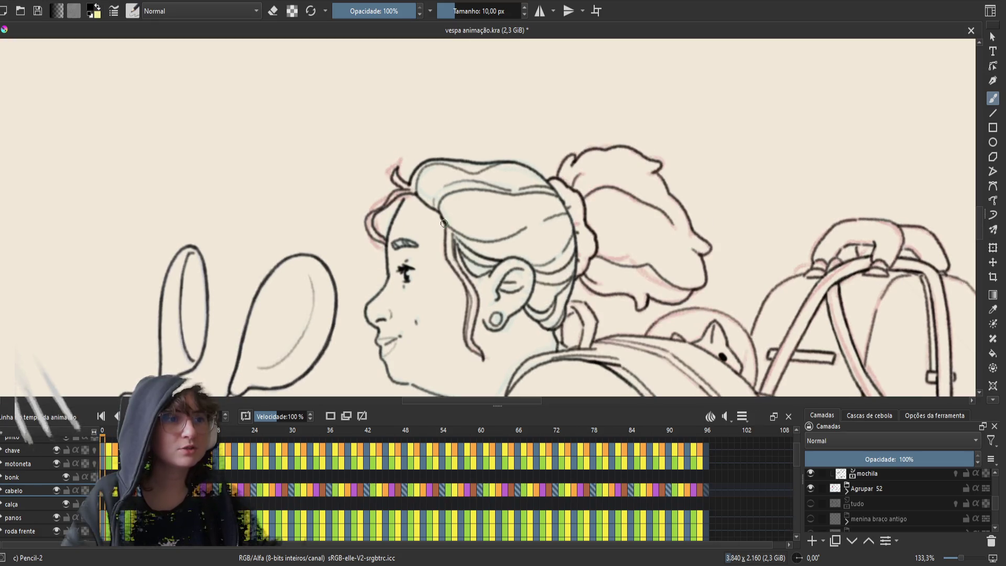
pyautogui.moveTo(445, 224); pyautogui.dragTo(448, 252)
pyautogui.hotkey('ctrl', 'z')
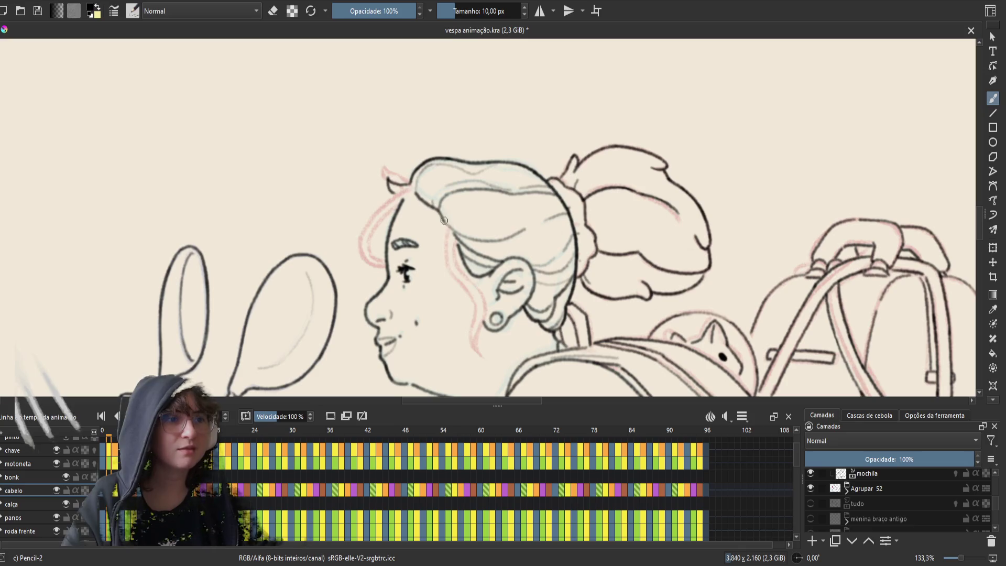
pyautogui.moveTo(444, 216)
pyautogui.mouseDown()
pyautogui.moveTo(448, 261)
pyautogui.moveTo(475, 304)
pyautogui.mouseUp()
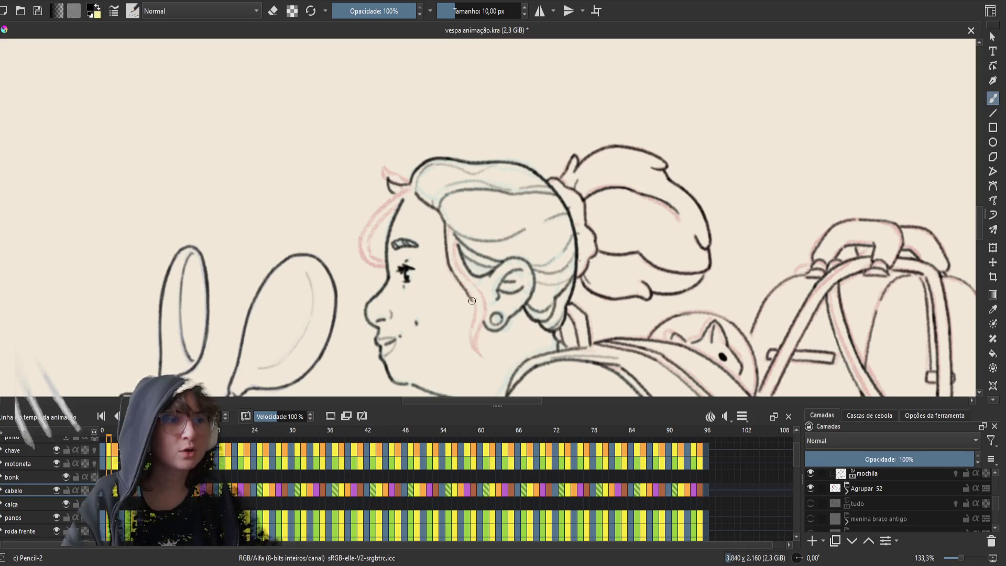
pyautogui.hotkey('ctrl', 'z')
pyautogui.moveTo(448, 265)
pyautogui.mouseDown()
pyautogui.moveTo(471, 300)
pyautogui.moveTo(470, 346)
pyautogui.moveTo(483, 358)
pyautogui.mouseUp()
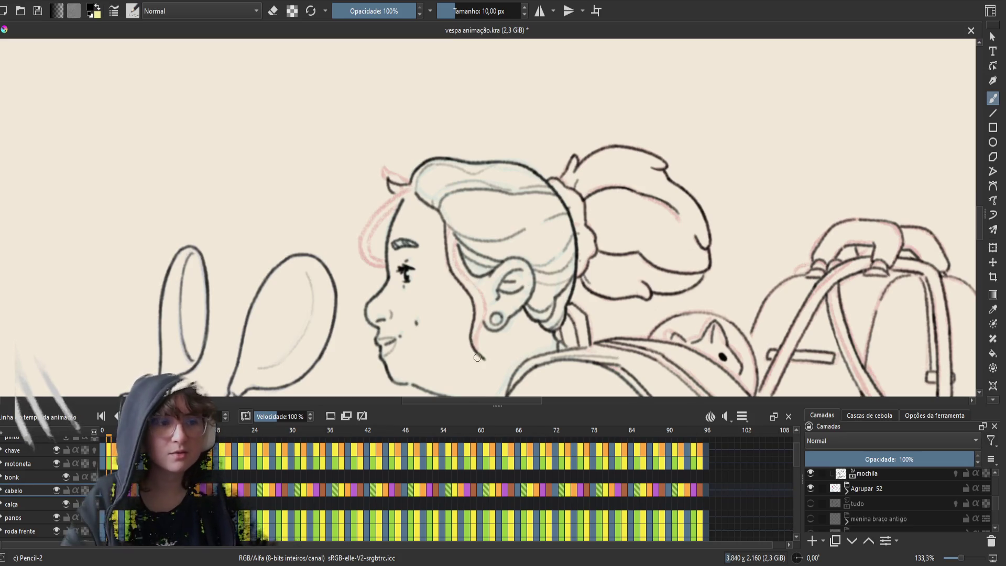
# - Toggle eraser mode, flip between neighbouring frames, and add a short line along the jaw
pyautogui.press('e')
pyautogui.press('e')
pyautogui.press('Left')
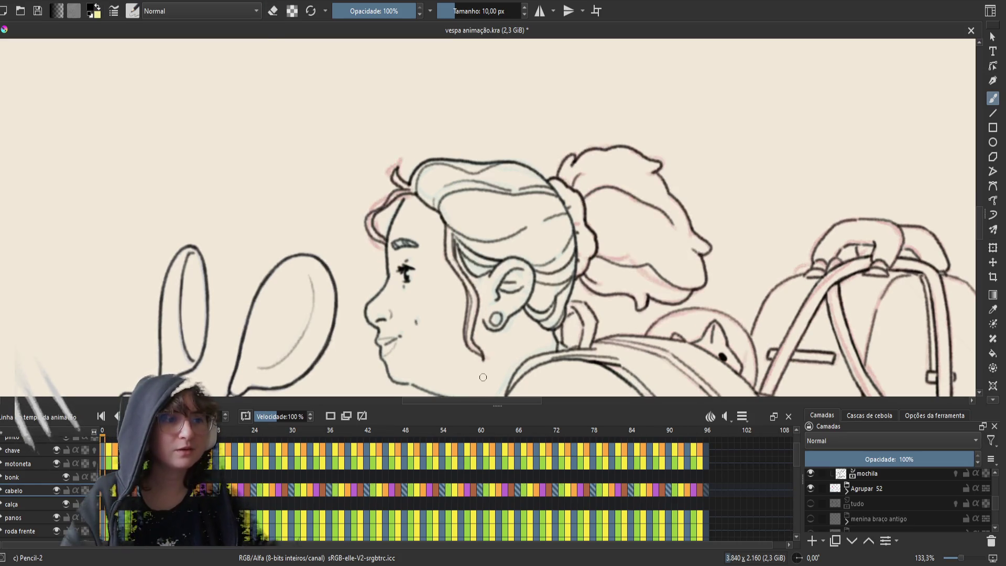
pyautogui.press('Right')
pyautogui.press('Left')
pyautogui.press('Right')
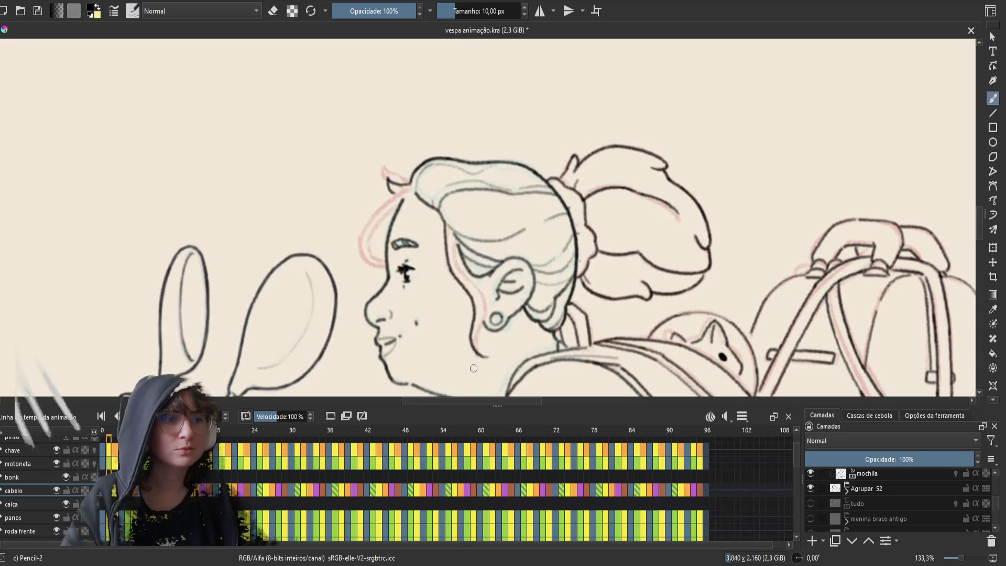
pyautogui.moveTo(483, 358)
pyautogui.mouseDown()
pyautogui.moveTo(471, 320)
pyautogui.moveTo(467, 357)
pyautogui.mouseUp()
pyautogui.press('e')
pyautogui.press('e')
pyautogui.press('e')
pyautogui.press('e')
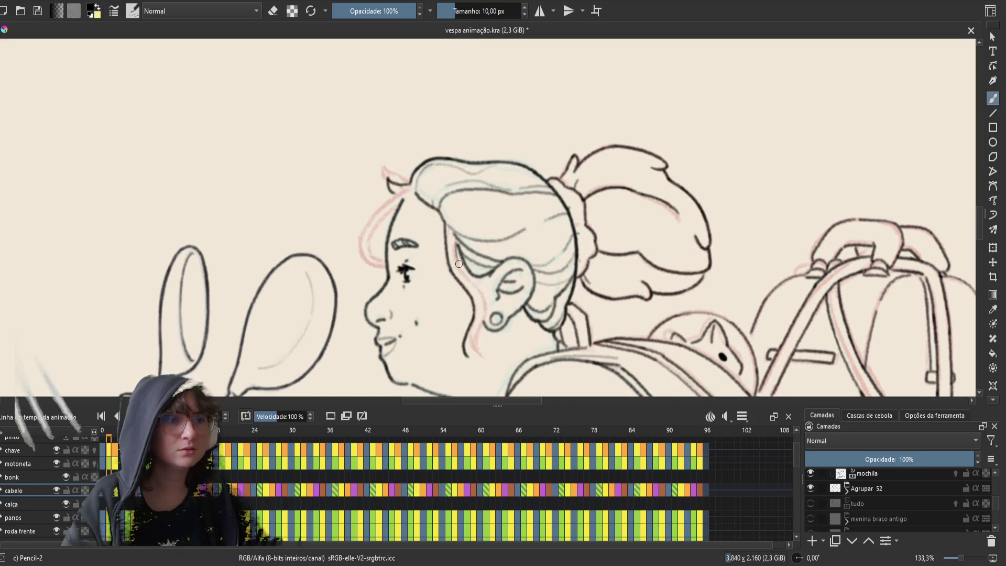
# - Draw the hair lock beside the ear and down the jaw, erase its hooked tip, and save
pyautogui.moveTo(454, 238); pyautogui.dragTo(482, 319)
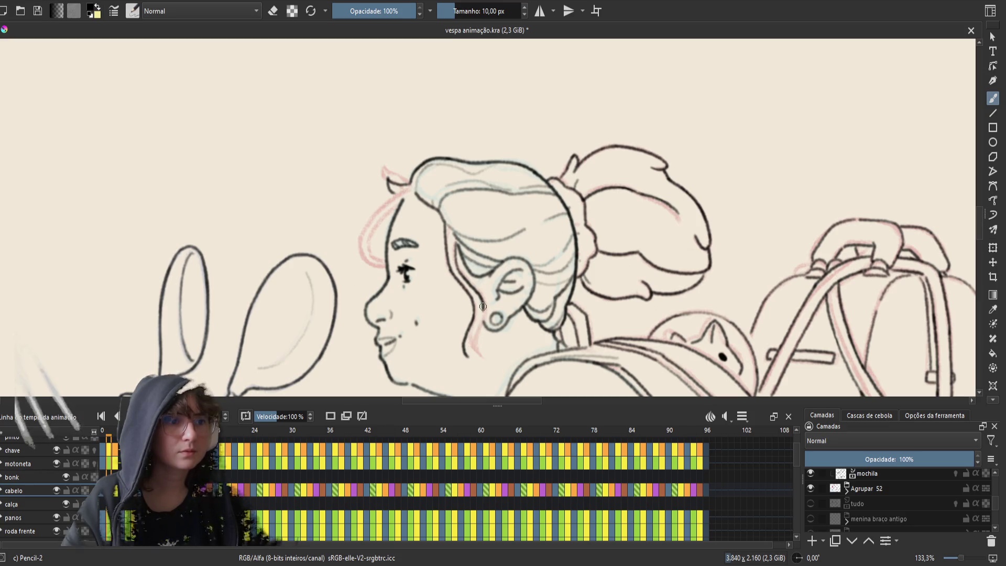
pyautogui.moveTo(483, 303); pyautogui.dragTo(468, 357)
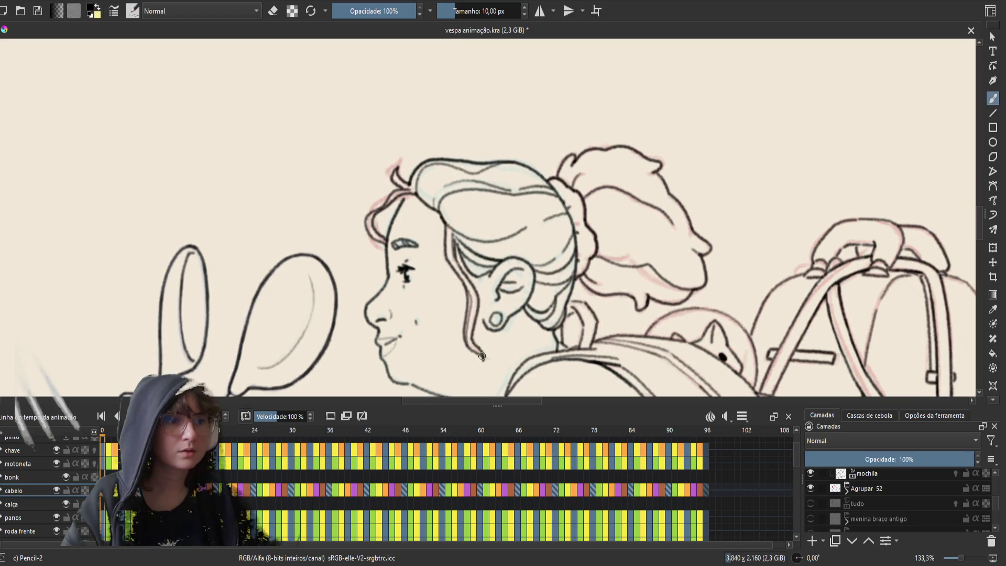
pyautogui.press('e')
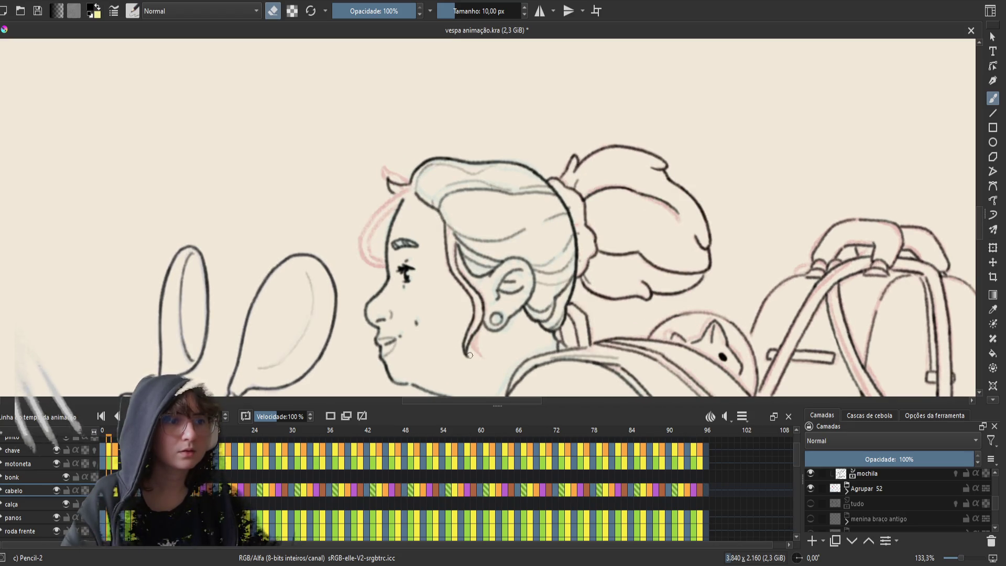
pyautogui.moveTo(469, 361); pyautogui.dragTo(463, 355)
pyautogui.press('e')
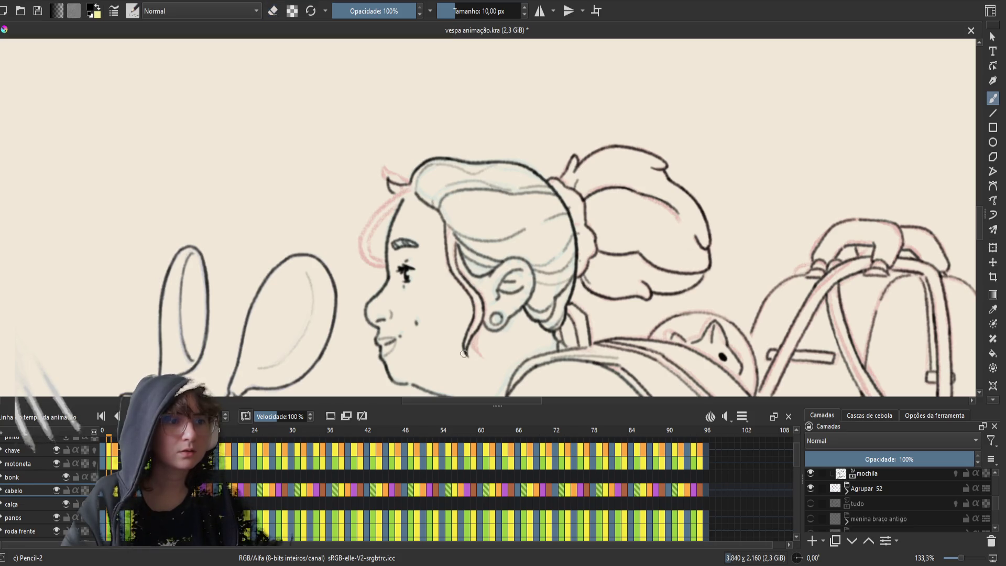
pyautogui.hotkey('ctrl', 's')
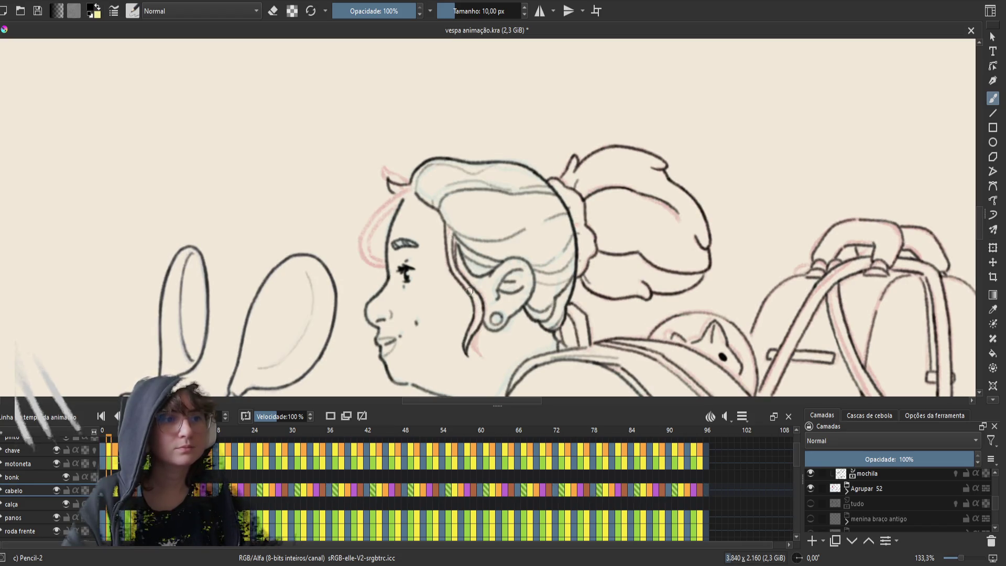
pyautogui.moveTo(469, 292); pyautogui.dragTo(465, 335)
pyautogui.hotkey('ctrl', 'z')
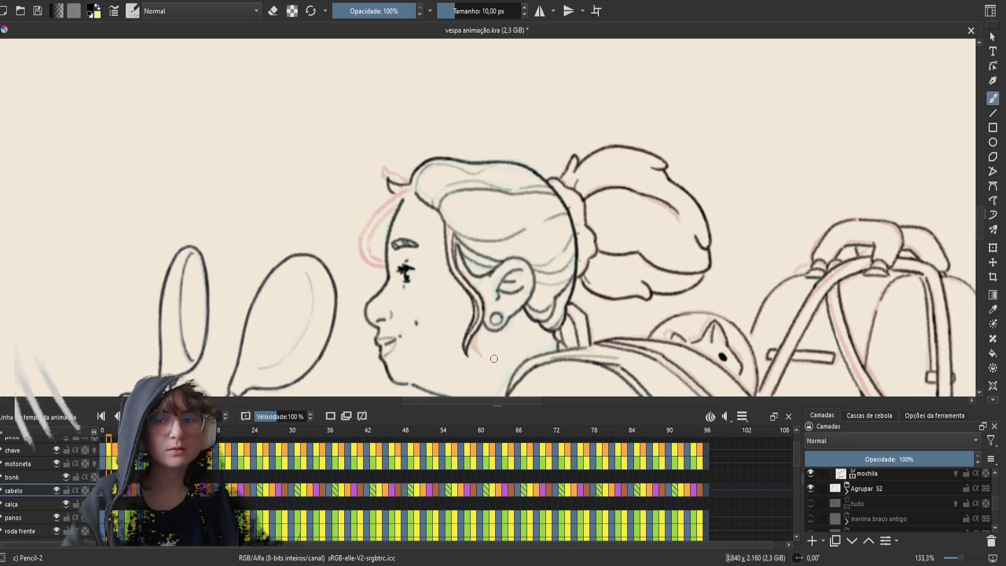
# - Save the document, then draw a curl at the front hairline
pyautogui.hotkey('ctrl', 's')
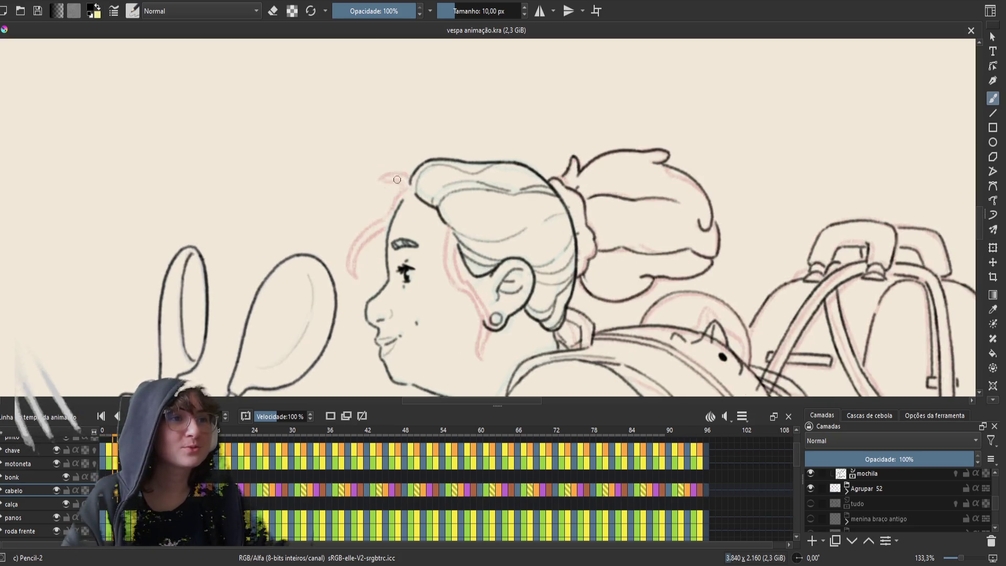
pyautogui.moveTo(386, 183); pyautogui.dragTo(404, 185)
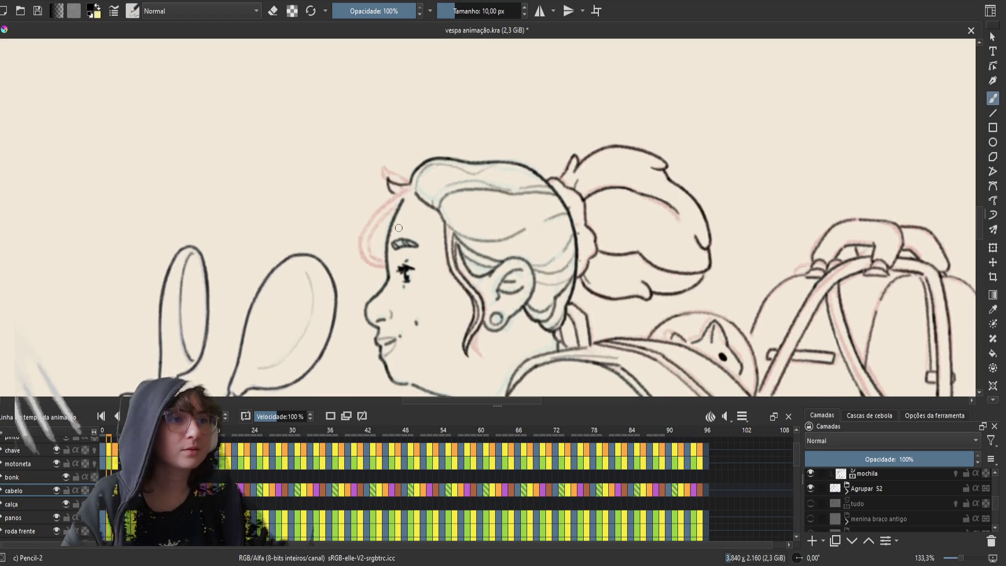
pyautogui.press('e')
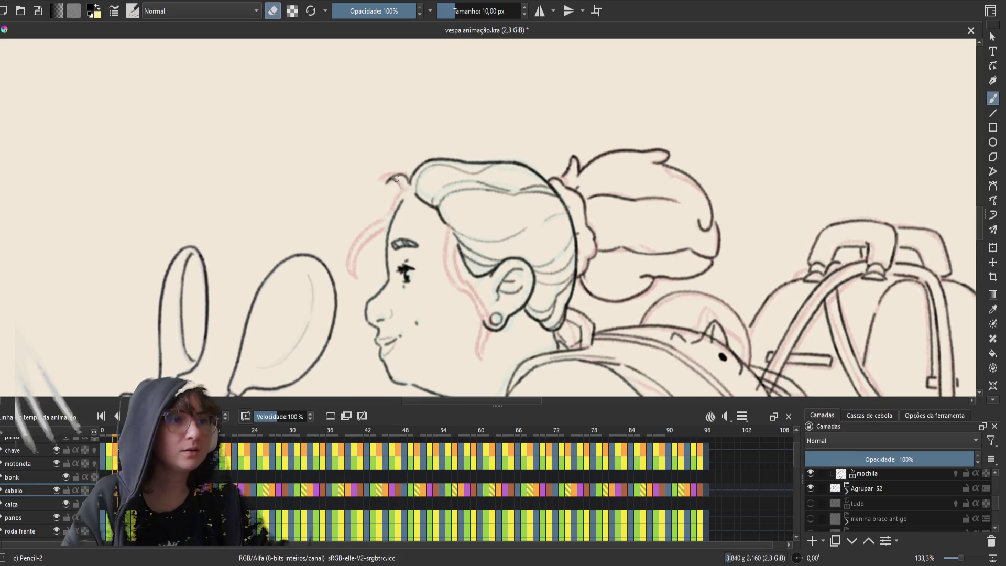
pyautogui.press('e')
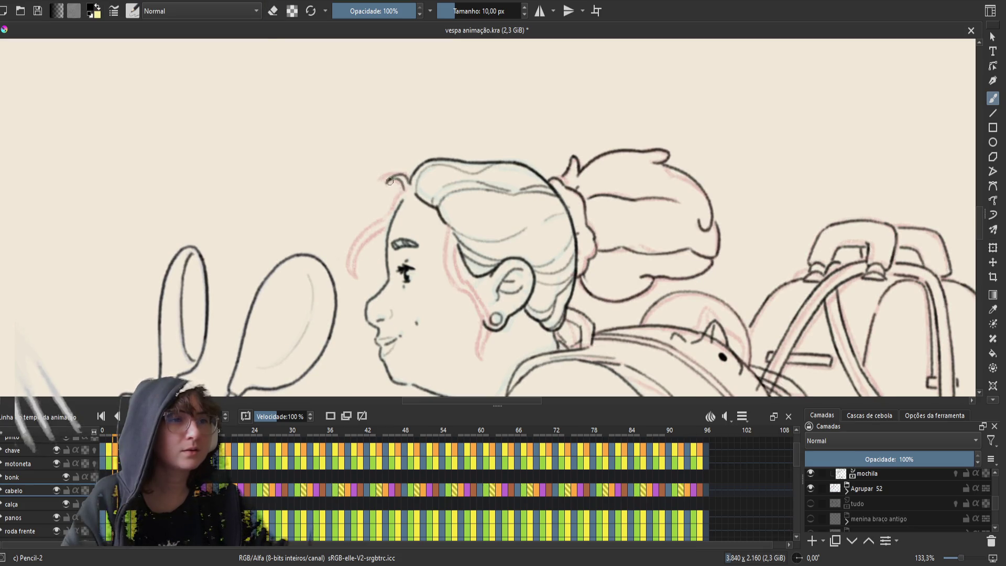
pyautogui.press('e')
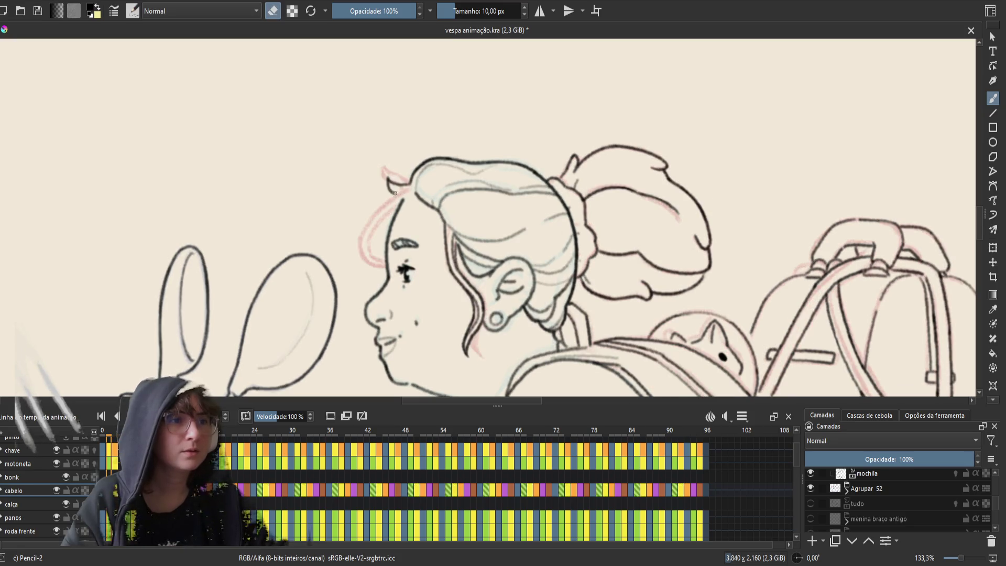
pyautogui.press('e')
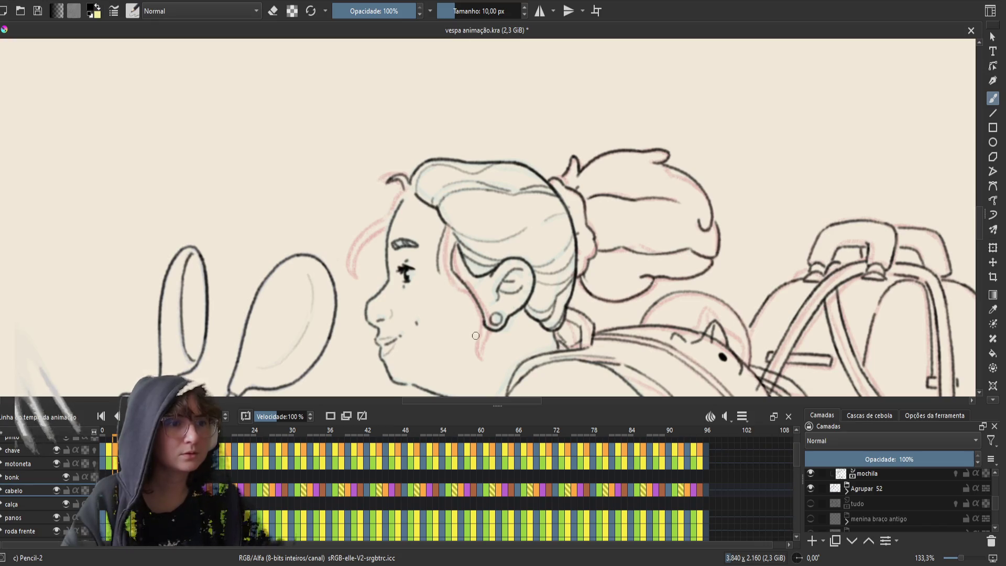
# - Redraw the hair strand behind the ear, checking it against the neighbouring frame
pyautogui.press('.')
pyautogui.press(',')
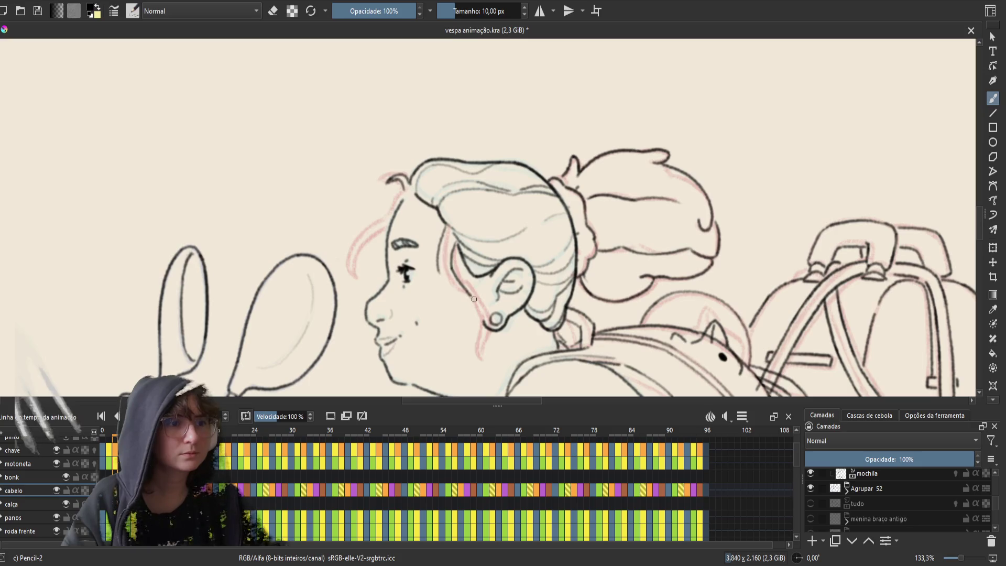
pyautogui.moveTo(451, 266); pyautogui.dragTo(486, 332)
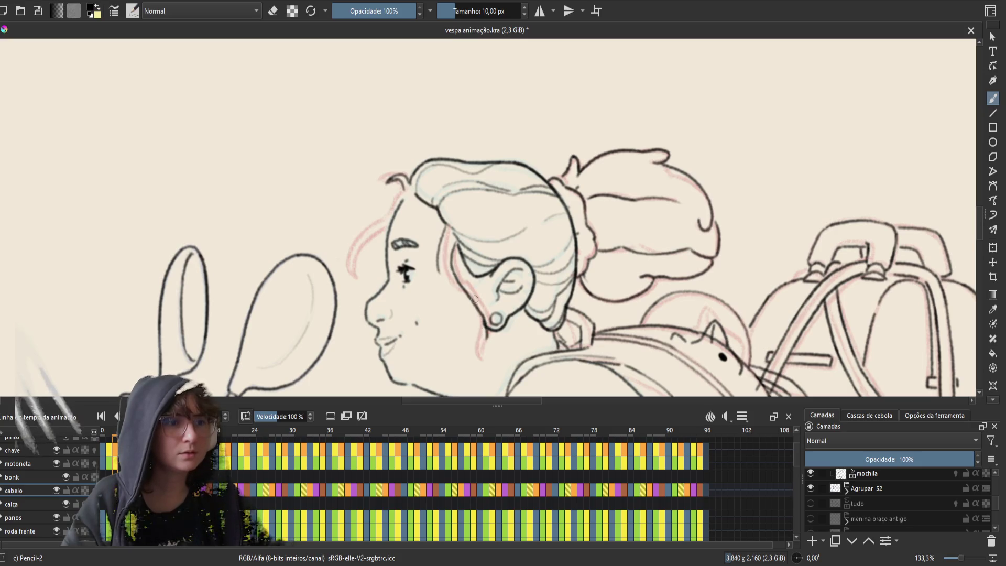
pyautogui.hotkey('ctrl', 'z')
pyautogui.moveTo(451, 266); pyautogui.dragTo(486, 332)
pyautogui.press('.')
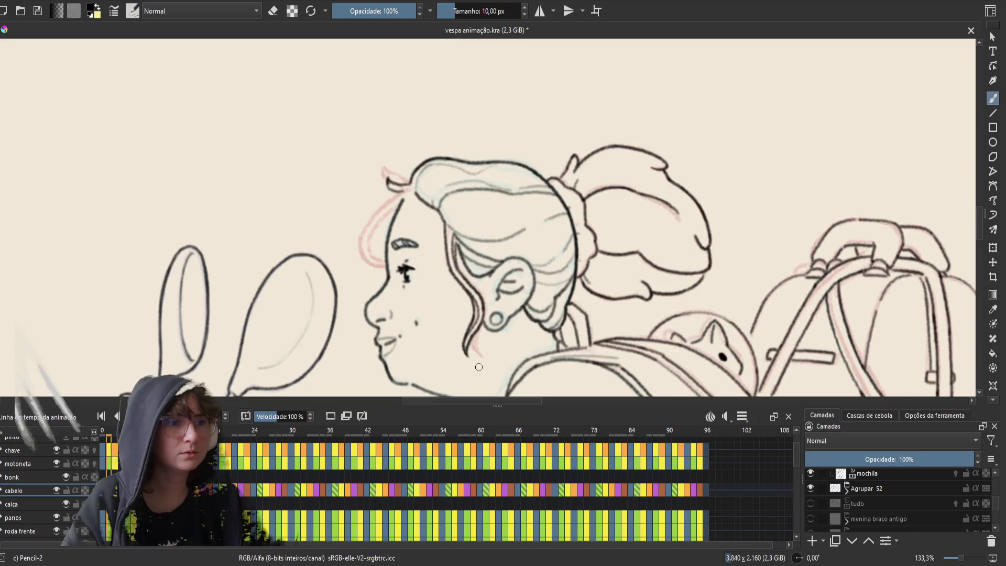
pyautogui.press(',')
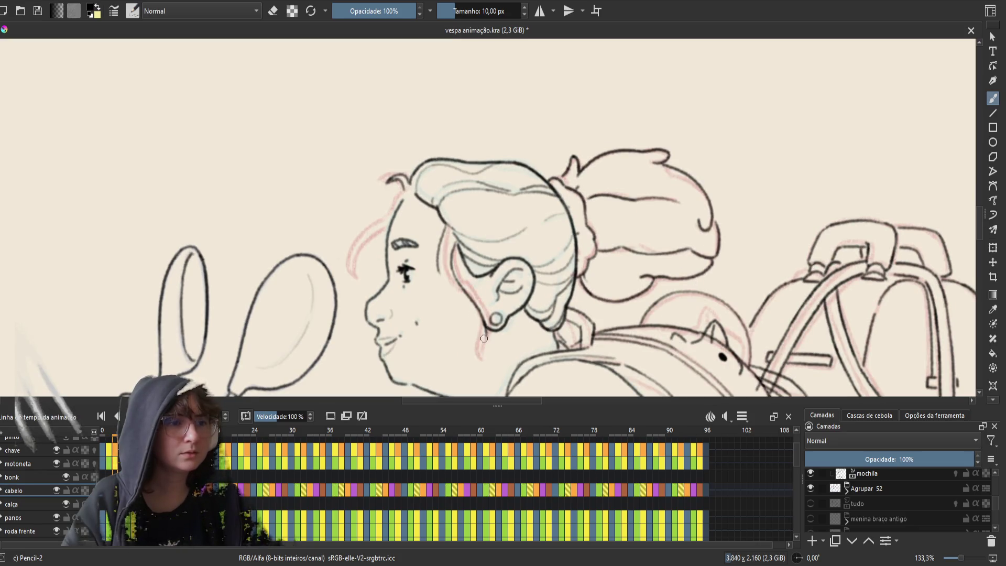
# - Compare hair strands with adjacent frames and try, then undo, a neck line under the ear
pyautogui.press(',')
pyautogui.press('.')
pyautogui.press(',')
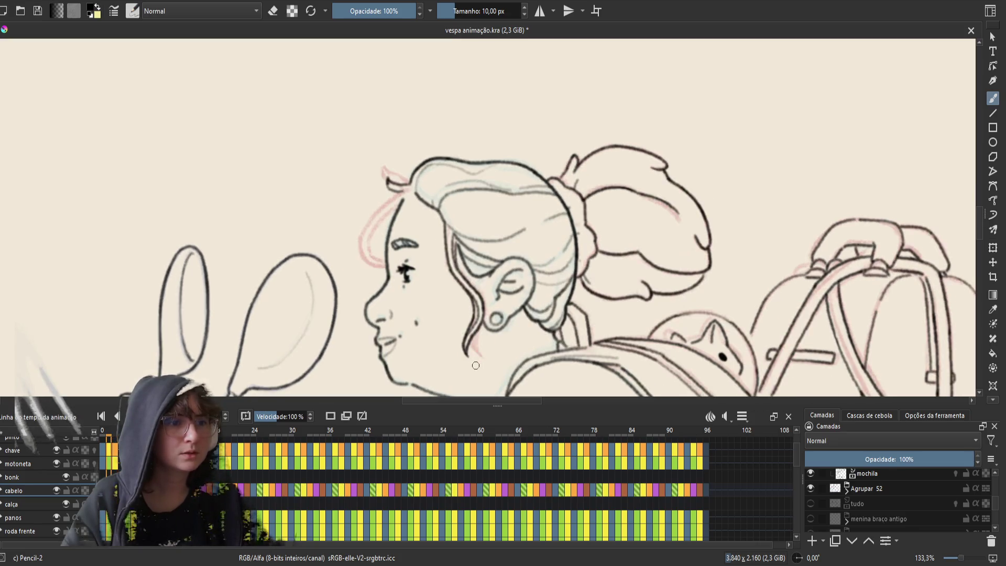
pyautogui.press('.')
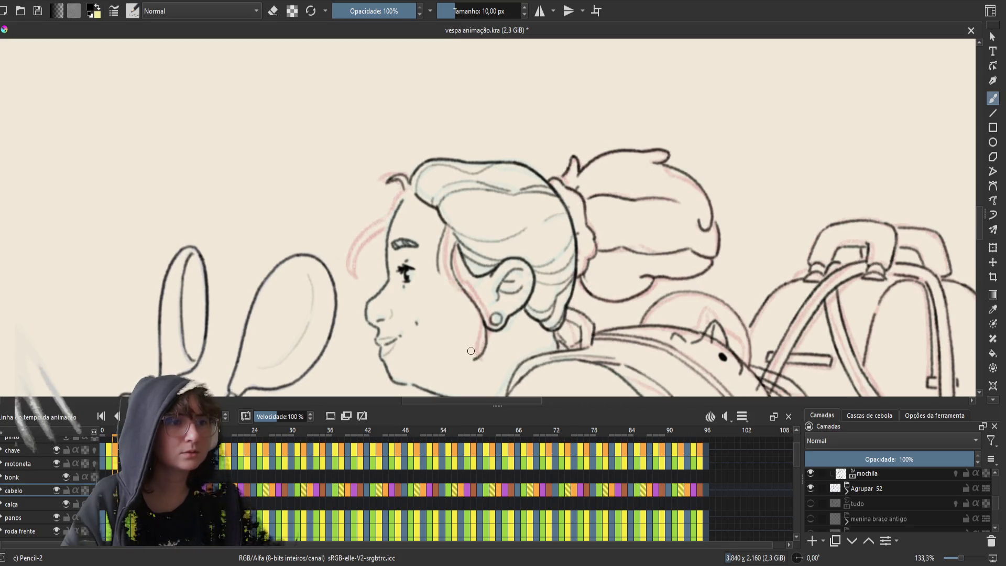
pyautogui.press(',')
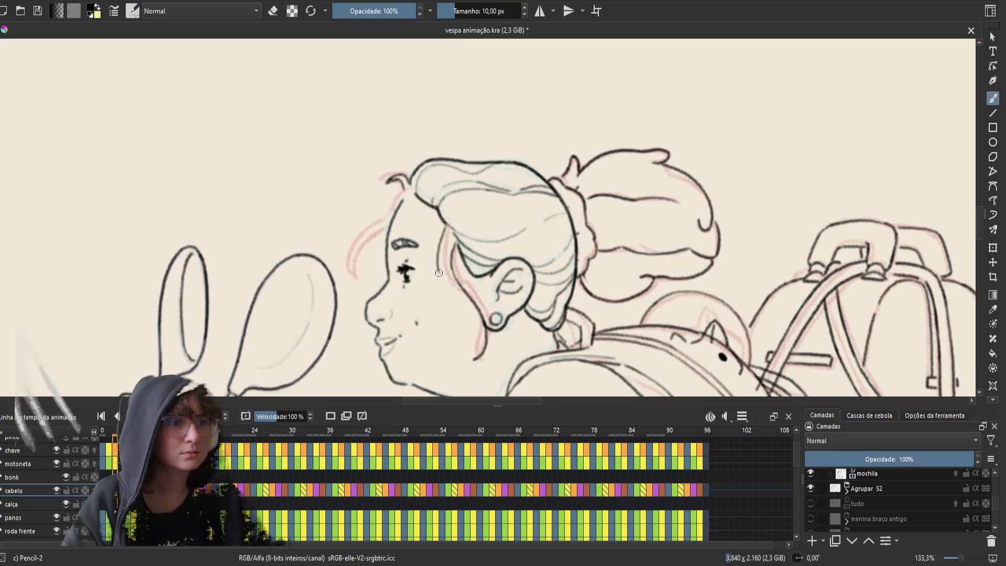
pyautogui.press('.')
pyautogui.press(',')
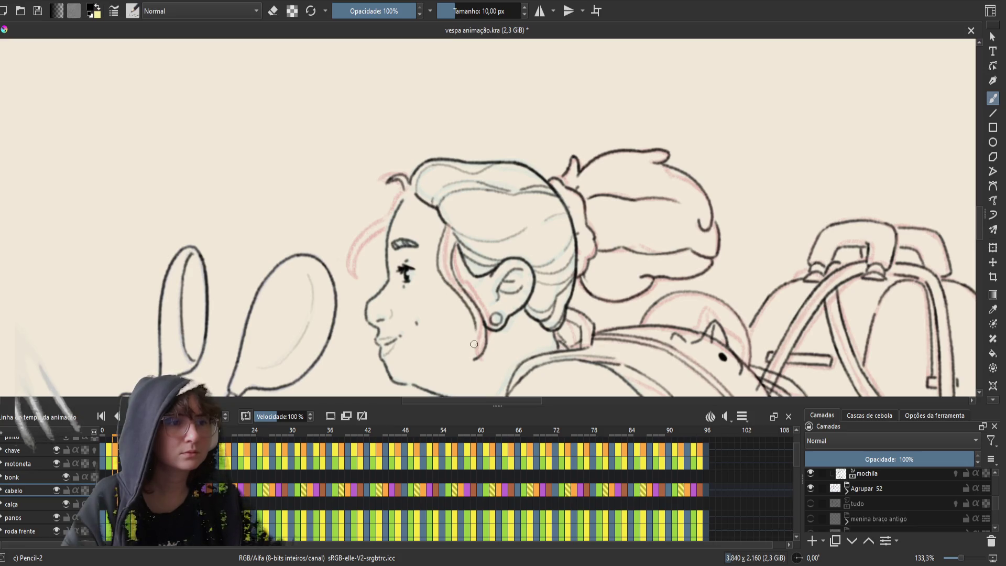
pyautogui.moveTo(481, 339); pyautogui.dragTo(468, 360)
pyautogui.hotkey('ctrl', 'z')
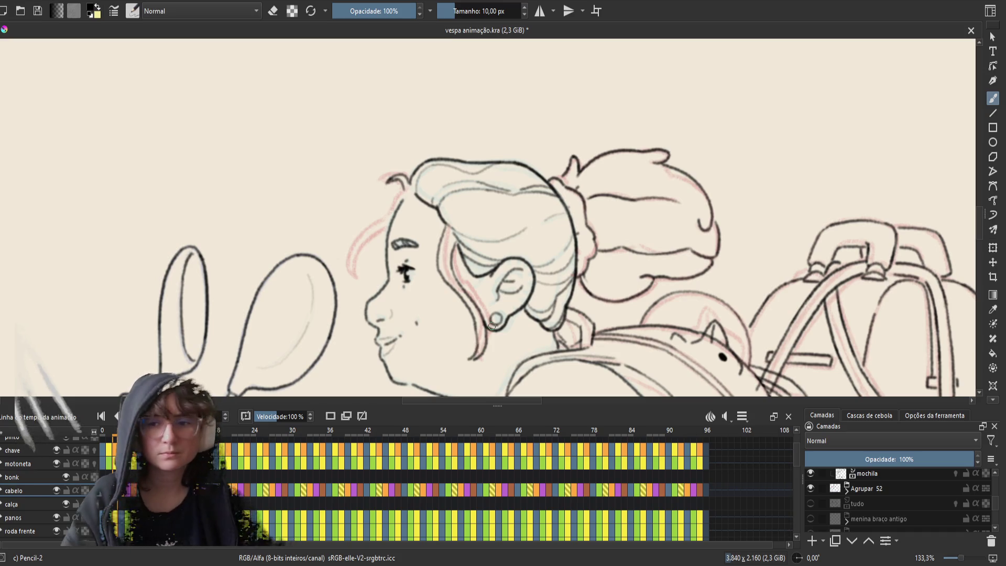
# - Save, then erase a stray mark near the chin
pyautogui.hotkey('ctrl', 's')
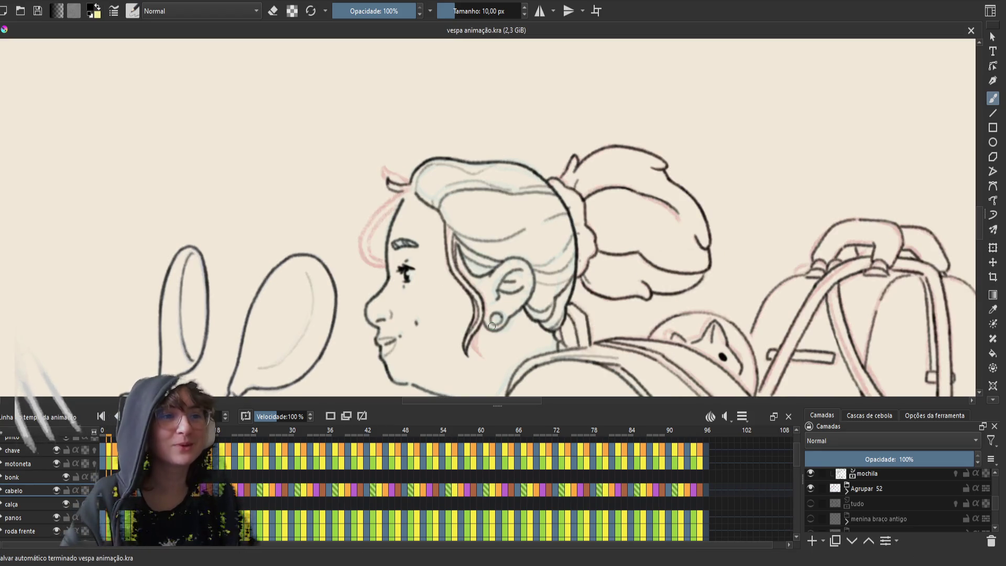
pyautogui.press('e')
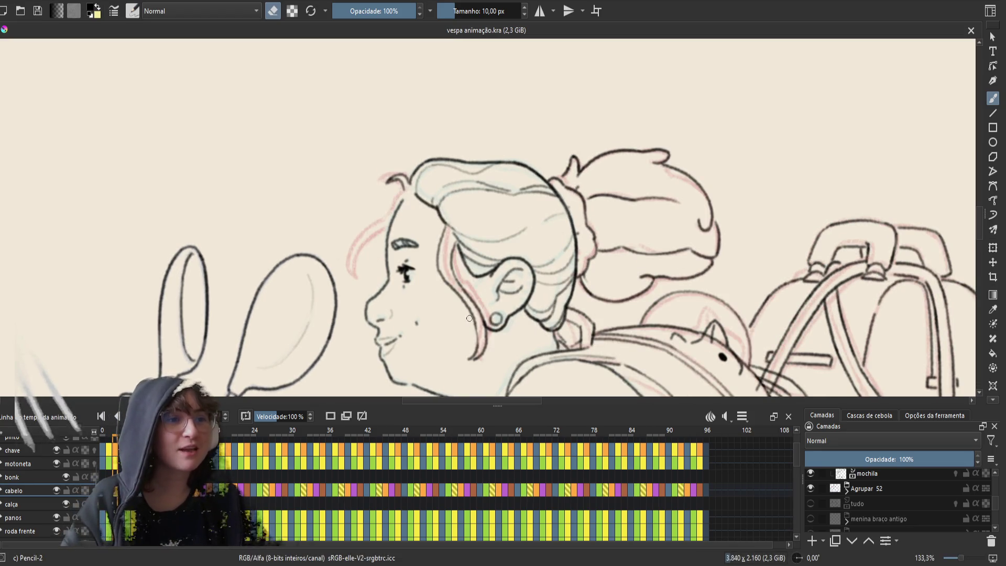
pyautogui.moveTo(469, 318); pyautogui.dragTo(475, 317)
pyautogui.press('e')
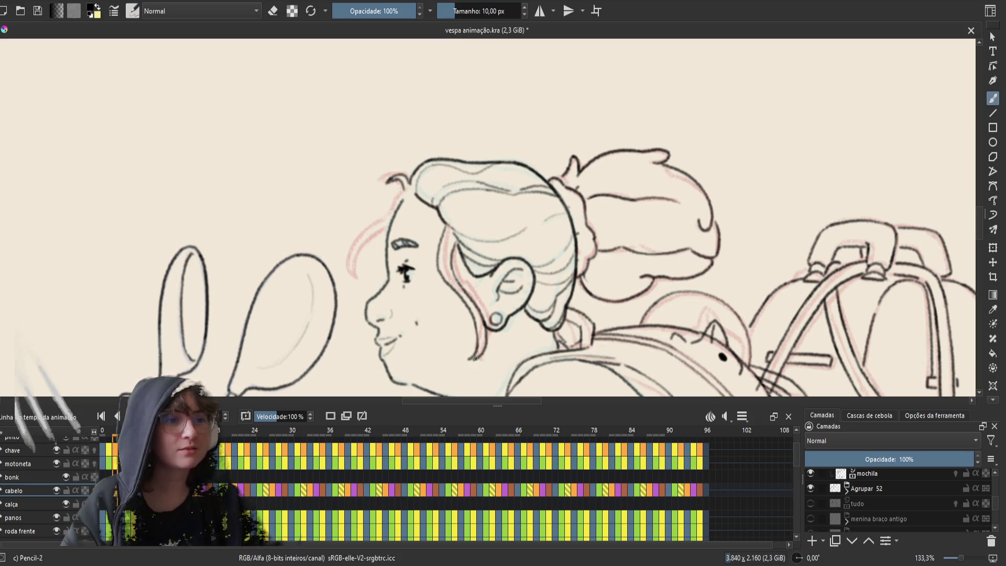
pyautogui.press('e')
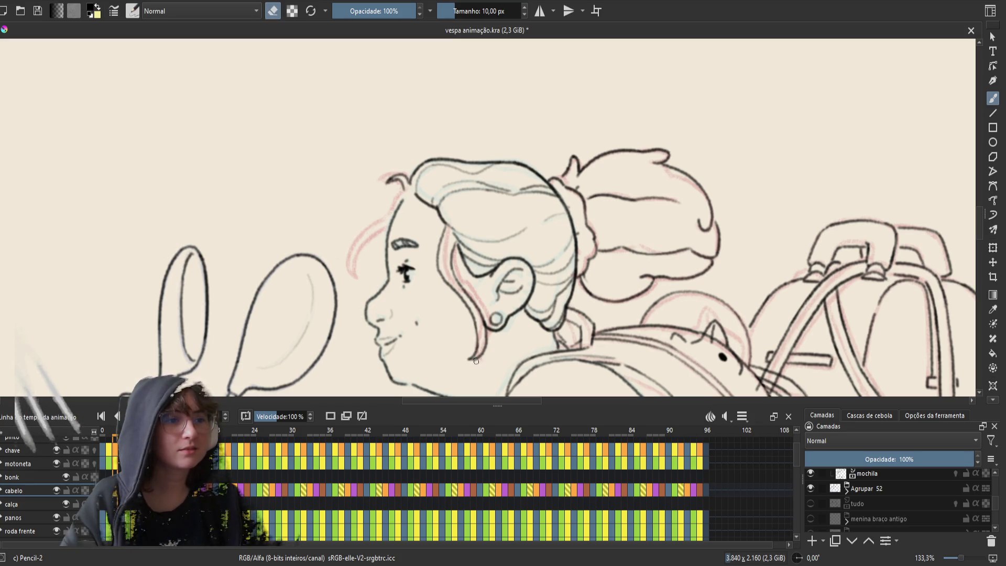
pyautogui.press('e')
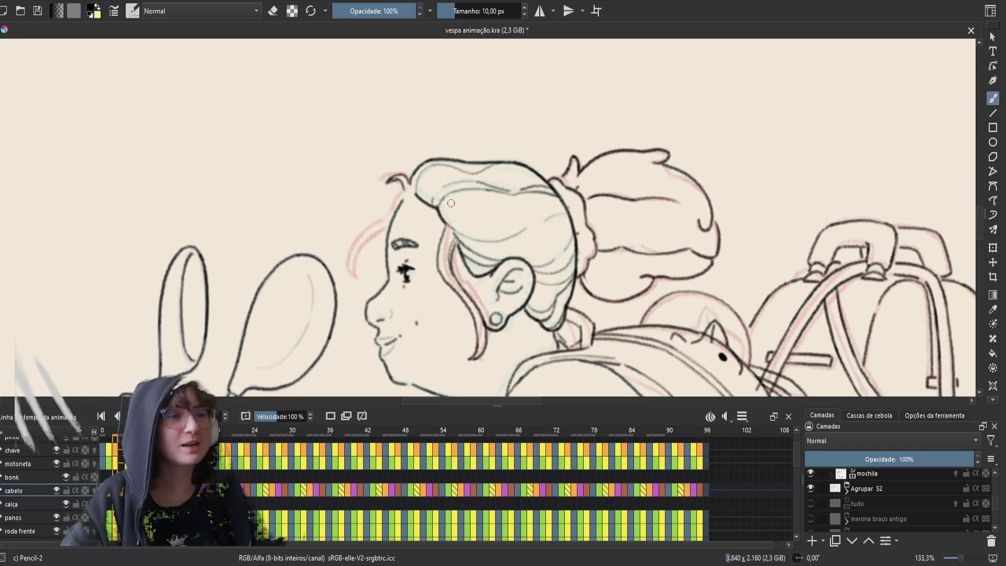
# - Flip back and forth between neighbouring frames to check the hair motion, then save
pyautogui.press('Left')
pyautogui.press('Right')
pyautogui.press('Left')
pyautogui.press('Right')
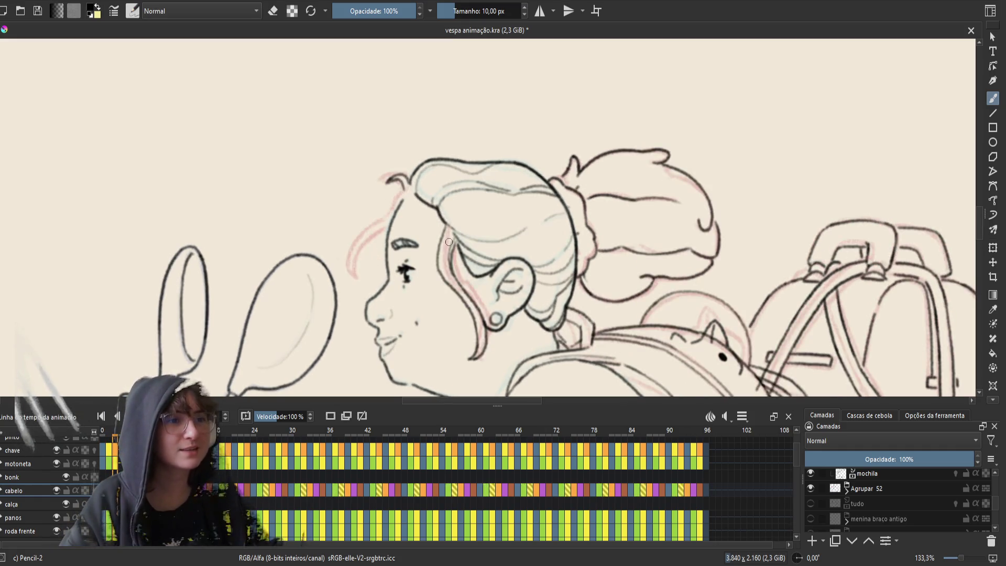
pyautogui.press('Left')
pyautogui.press('Right')
pyautogui.press('Left')
pyautogui.press('Right')
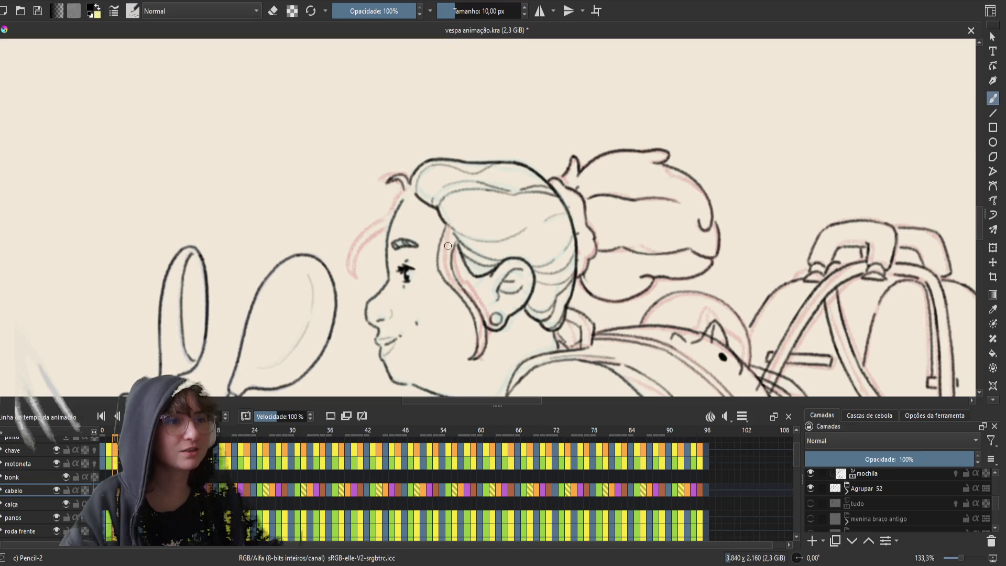
pyautogui.press('Left')
pyautogui.press('Right')
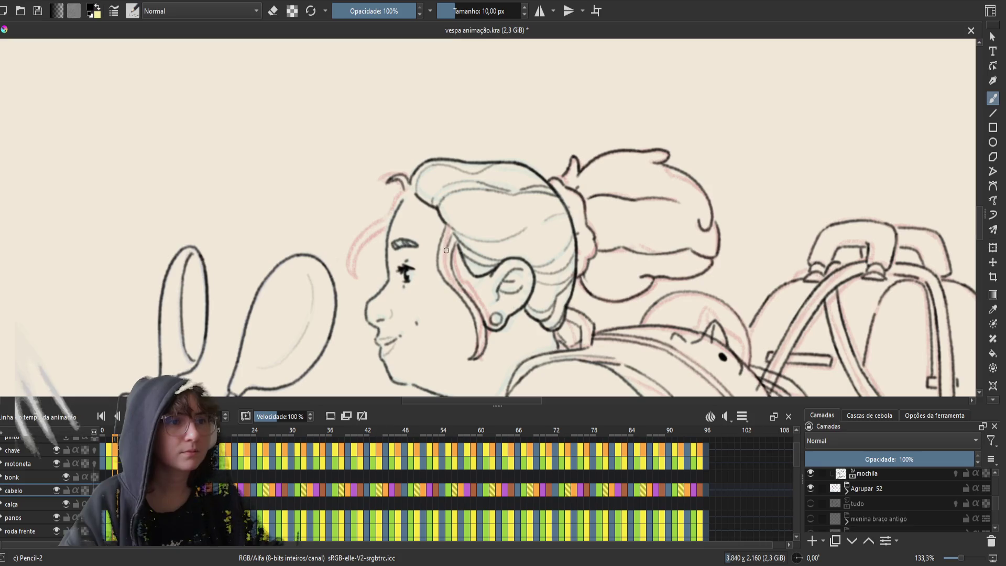
pyautogui.press('Left')
pyautogui.press('Right')
pyautogui.press('Left')
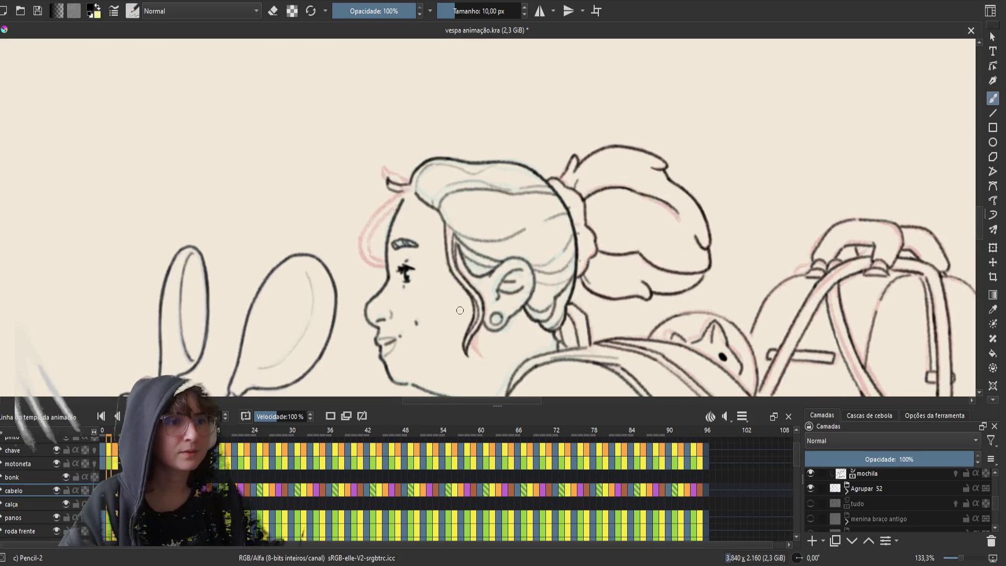
pyautogui.press('Right')
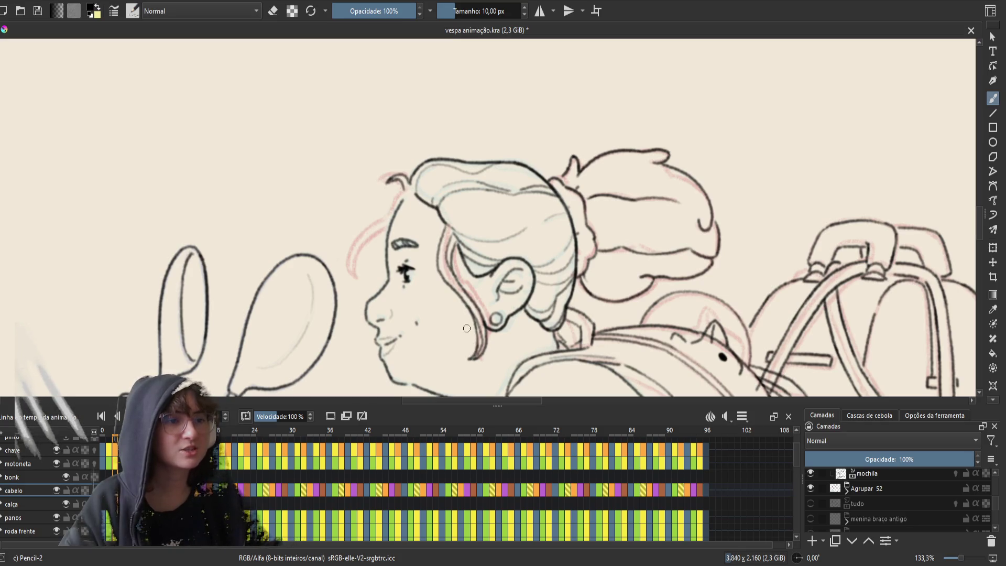
pyautogui.press('Left')
pyautogui.press('Right')
pyautogui.press('Left')
pyautogui.press('Right')
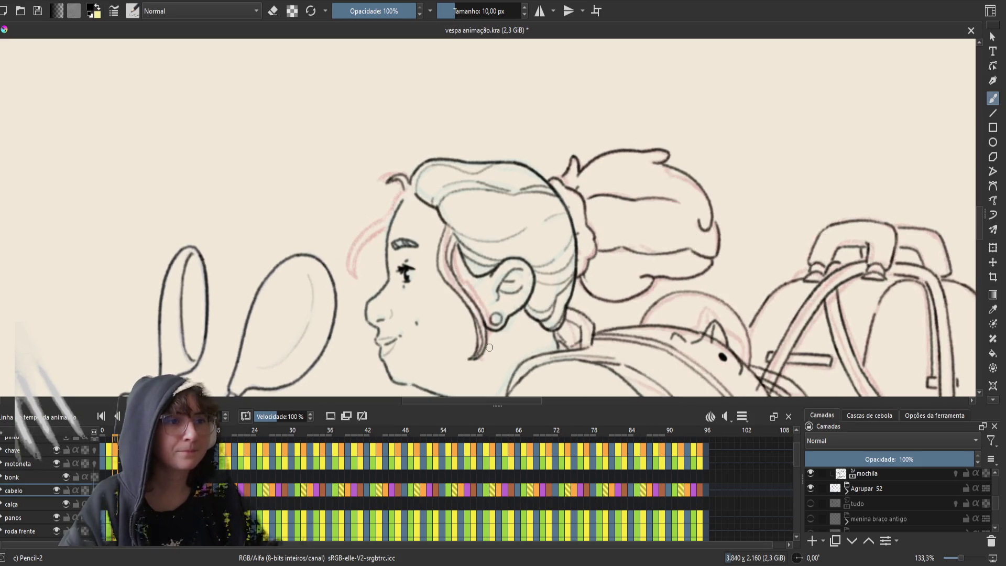
pyautogui.press('Left')
pyautogui.press('Right')
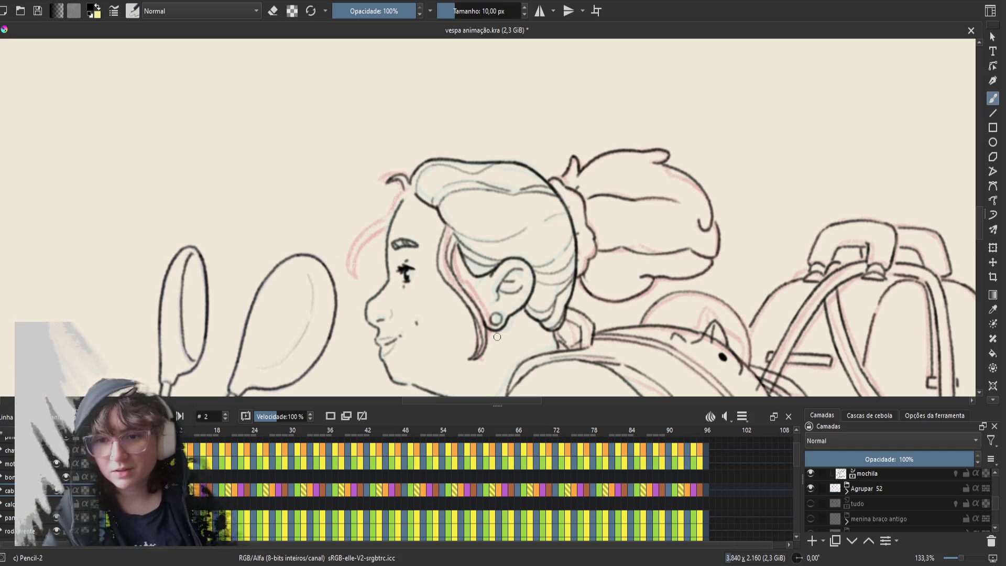
pyautogui.hotkey('ctrl', 's')
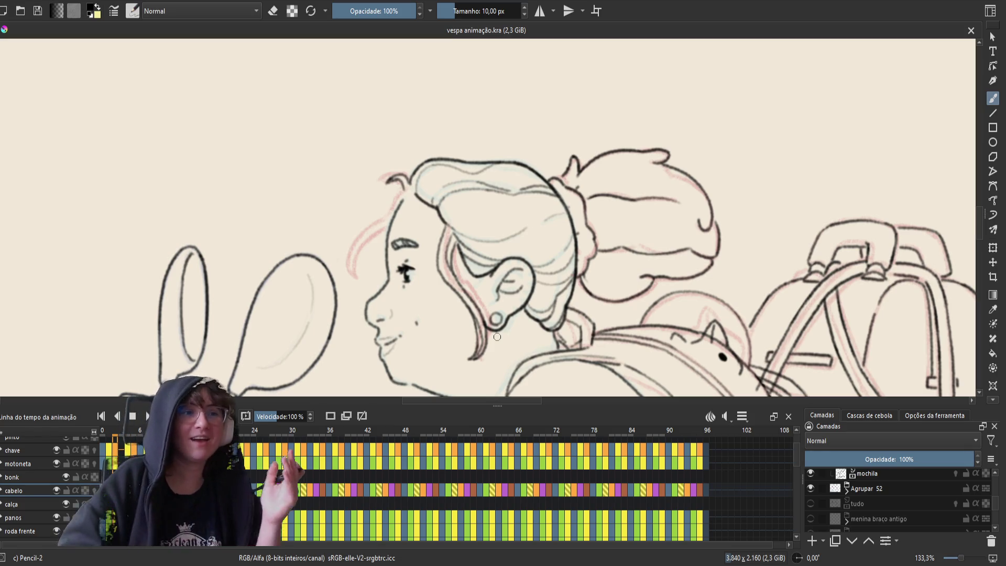
# - Flip between the two hair poses to compare the strands
pyautogui.press('Left')
pyautogui.press('Right')
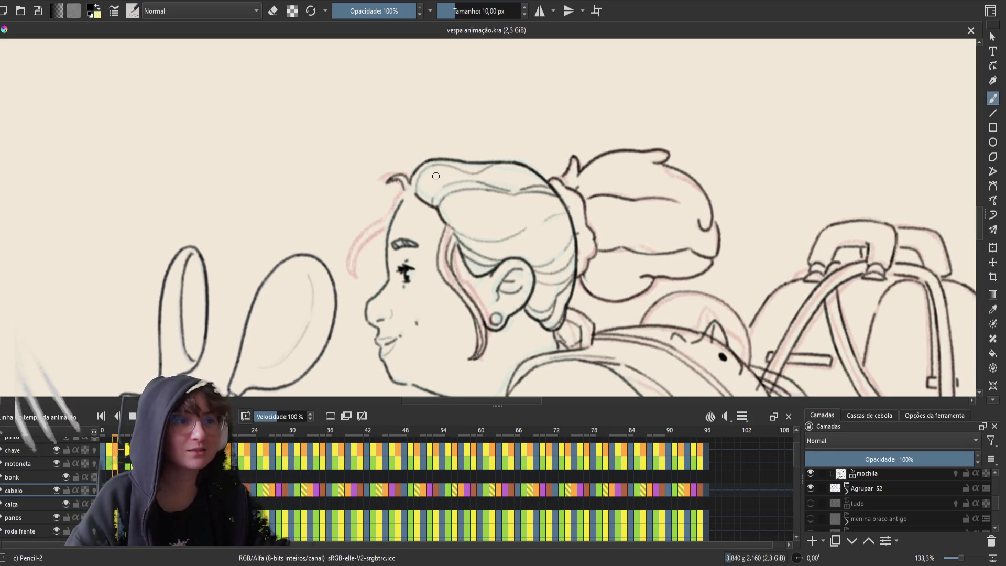
pyautogui.press('Left')
pyautogui.press('Right')
pyautogui.press('e')
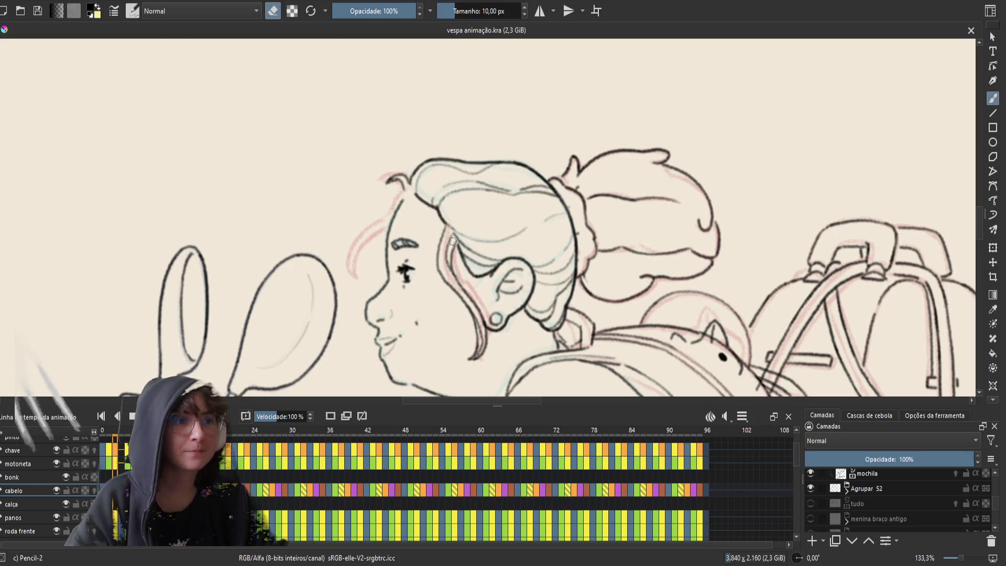
pyautogui.press('e')
pyautogui.press('Left')
pyautogui.press('Right')
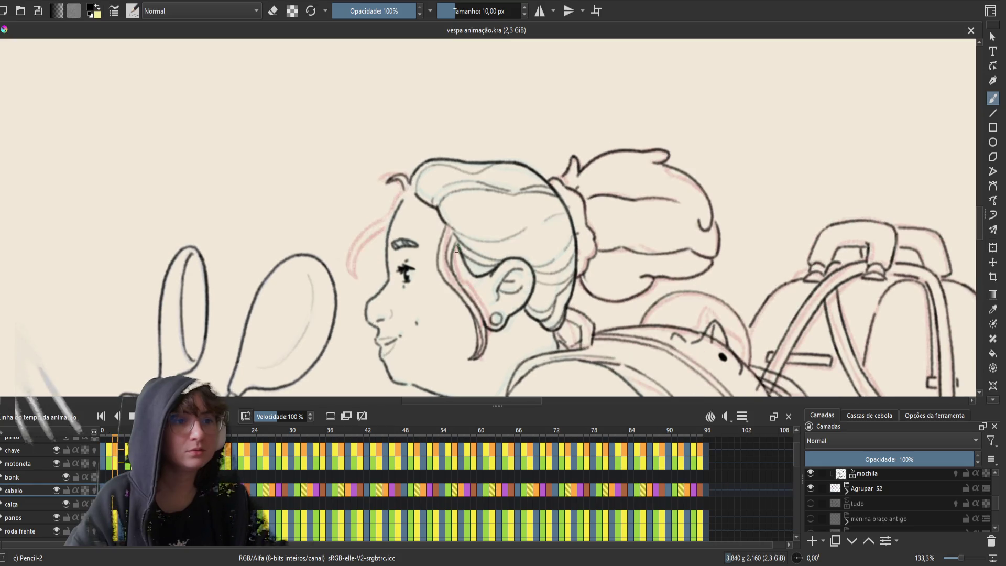
pyautogui.press('Left')
pyautogui.press('Right')
pyautogui.press('Left')
pyautogui.press('Right')
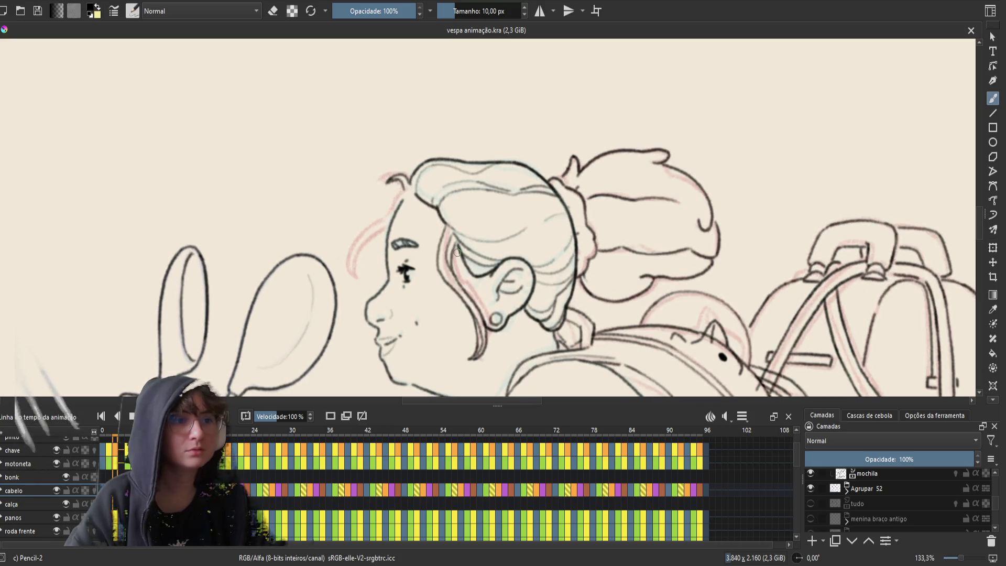
pyautogui.press('Left')
pyautogui.press('Right')
# - Erase a small bit of the hair line, play the loop to check it, and save
pyautogui.press('e')
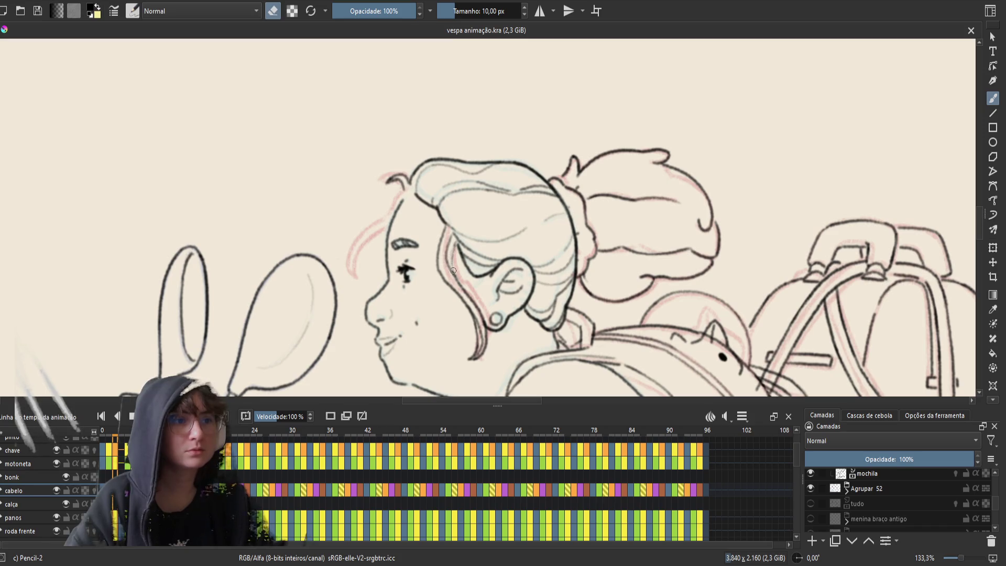
pyautogui.click(450, 268)
pyautogui.press('e')
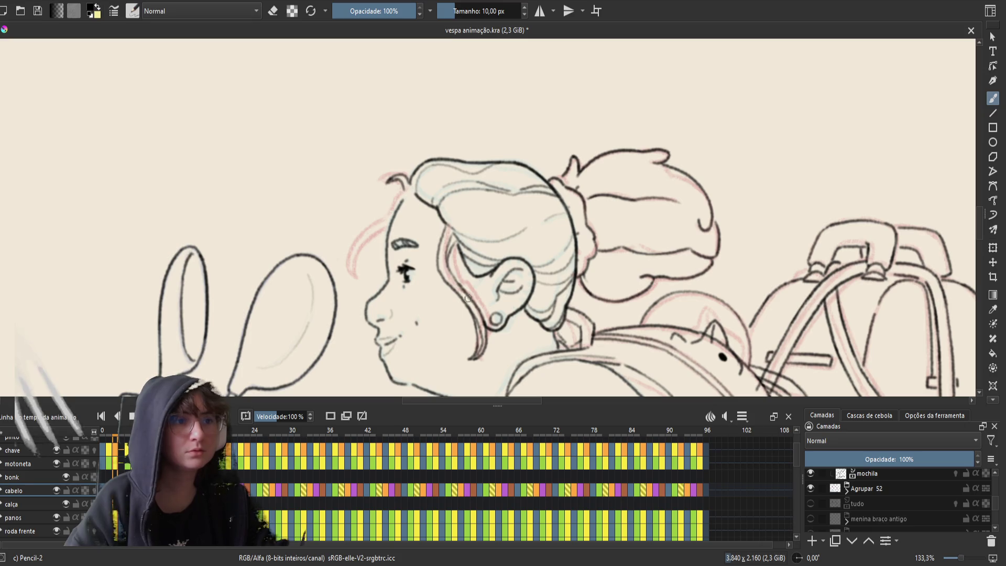
pyautogui.press('space')
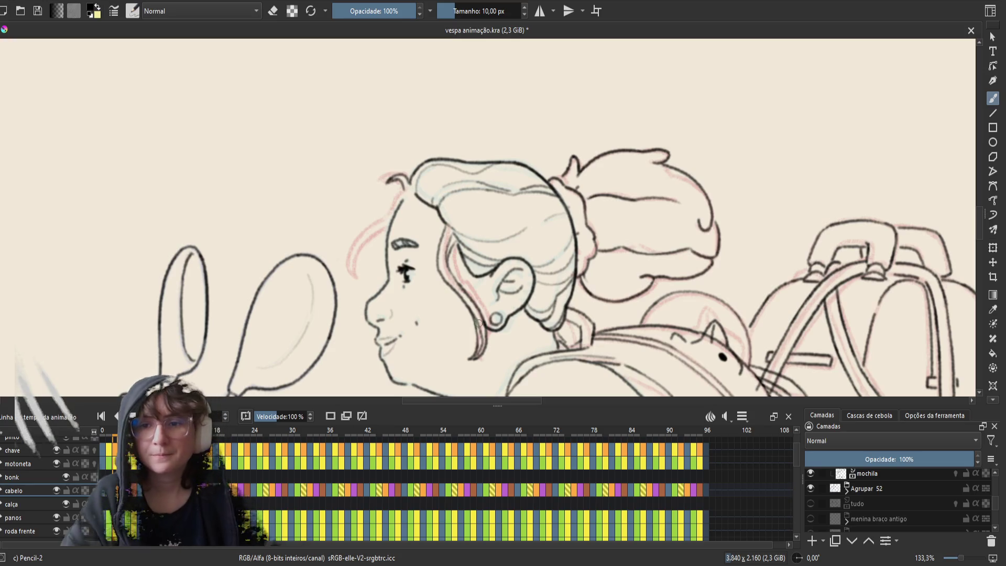
pyautogui.hotkey('ctrl', 's')
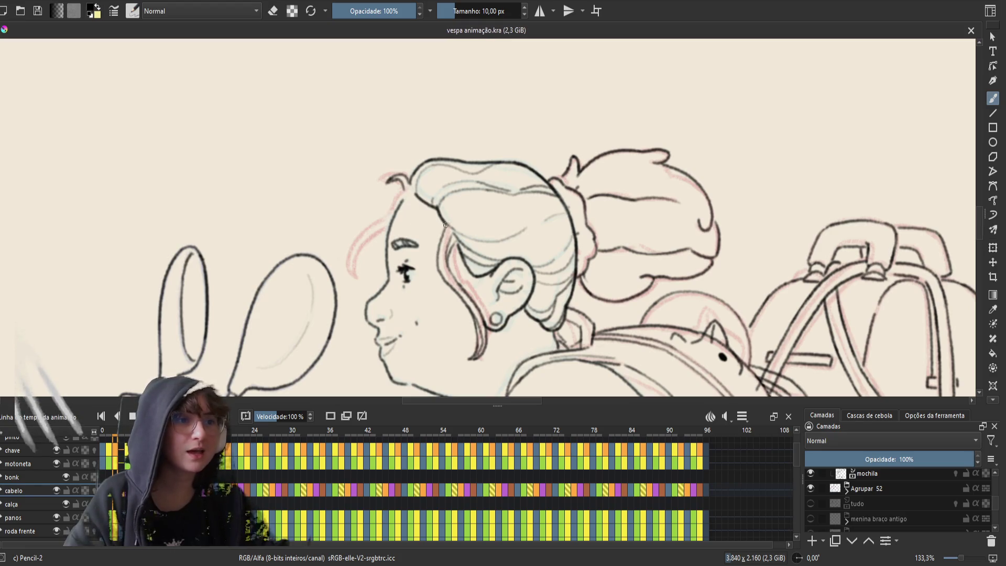
# - Redraw the hair strand running down beside the face and save
pyautogui.moveTo(445, 225); pyautogui.dragTo(438, 267)
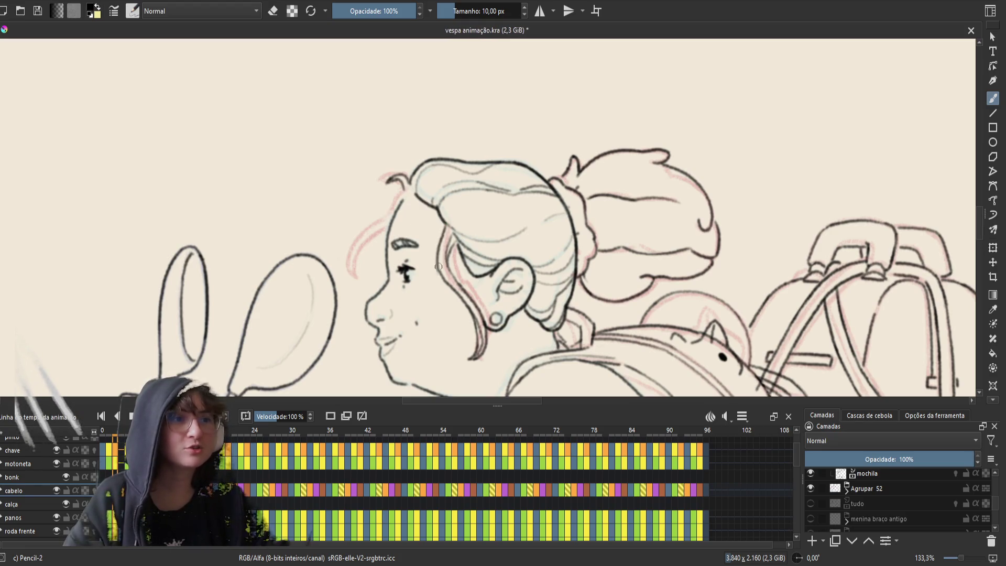
pyautogui.hotkey('ctrl', 'z')
pyautogui.moveTo(445, 221); pyautogui.dragTo(438, 264)
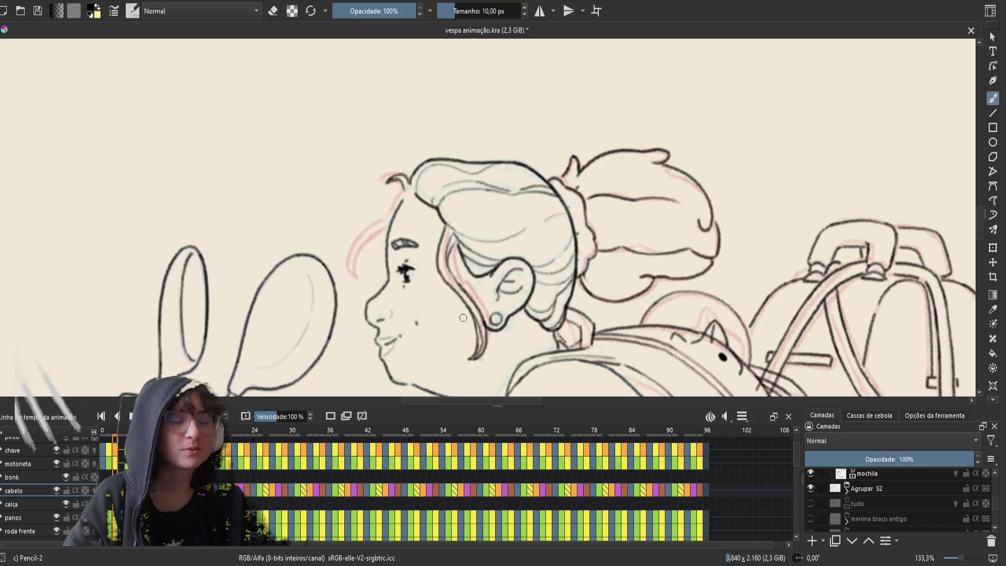
pyautogui.hotkey('ctrl', 's')
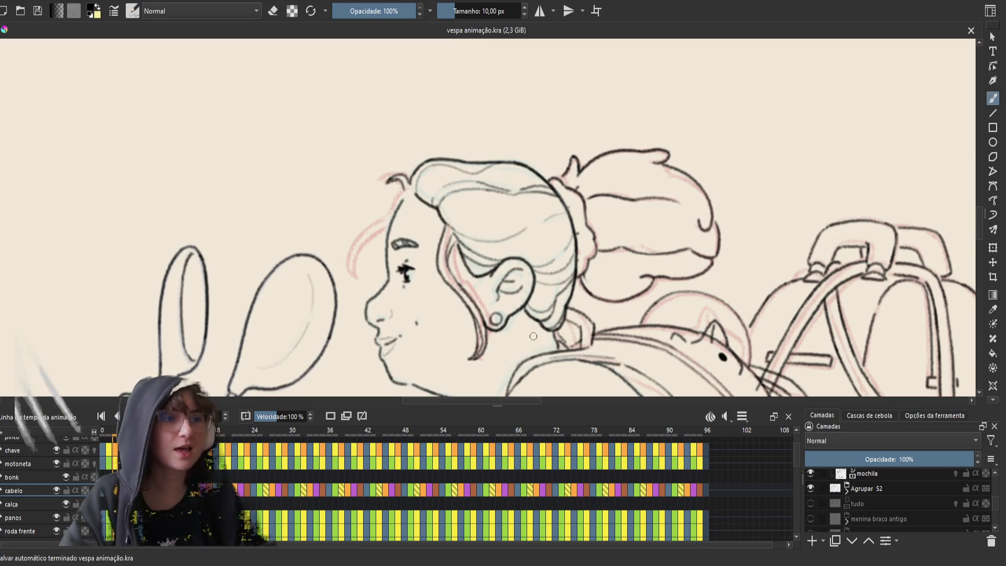
# - On the next drawing, erase a small stroke near the chin line and save
pyautogui.press('Left')
pyautogui.press('Right')
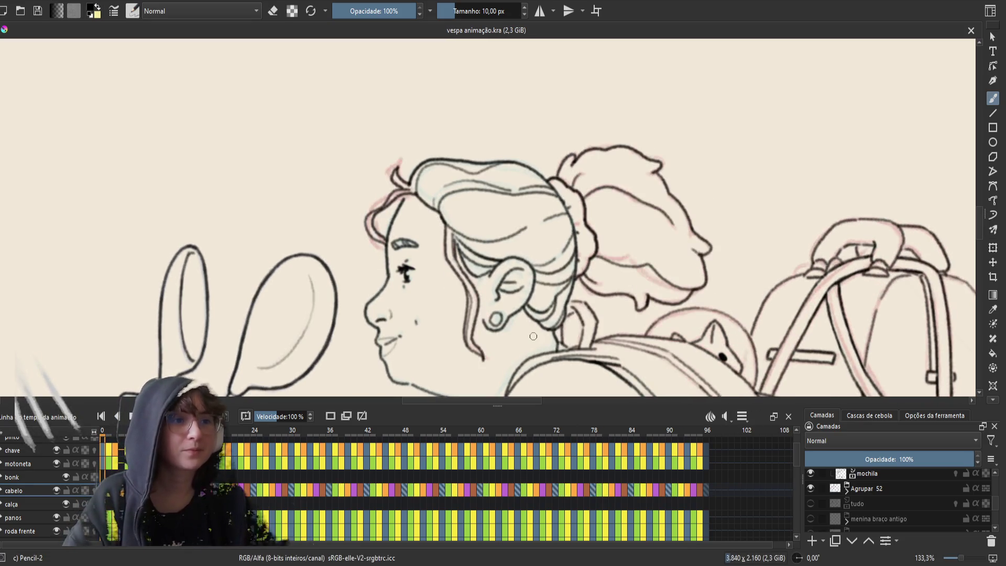
pyautogui.press('Left')
pyautogui.press('Right')
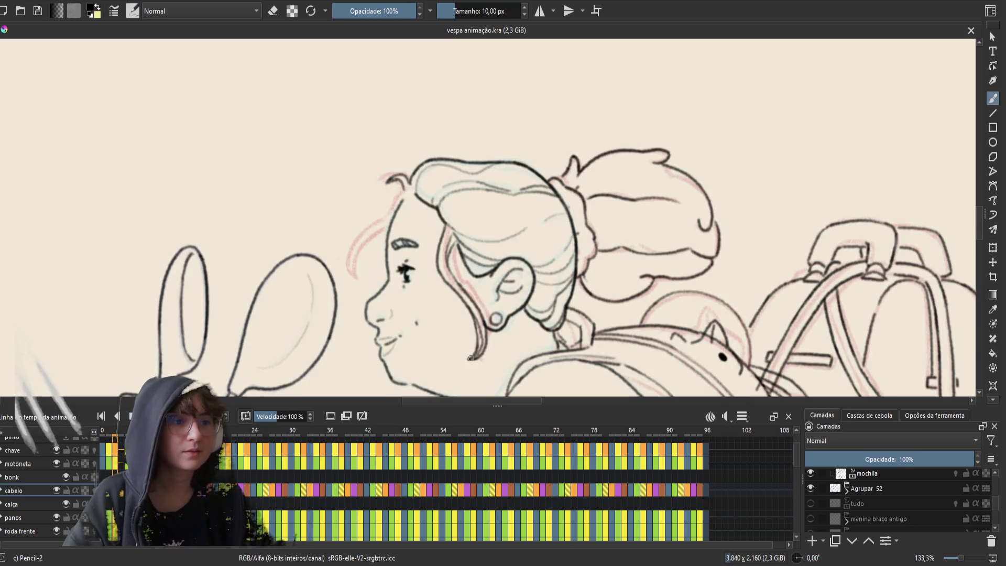
pyautogui.moveTo(470, 353); pyautogui.dragTo(467, 352)
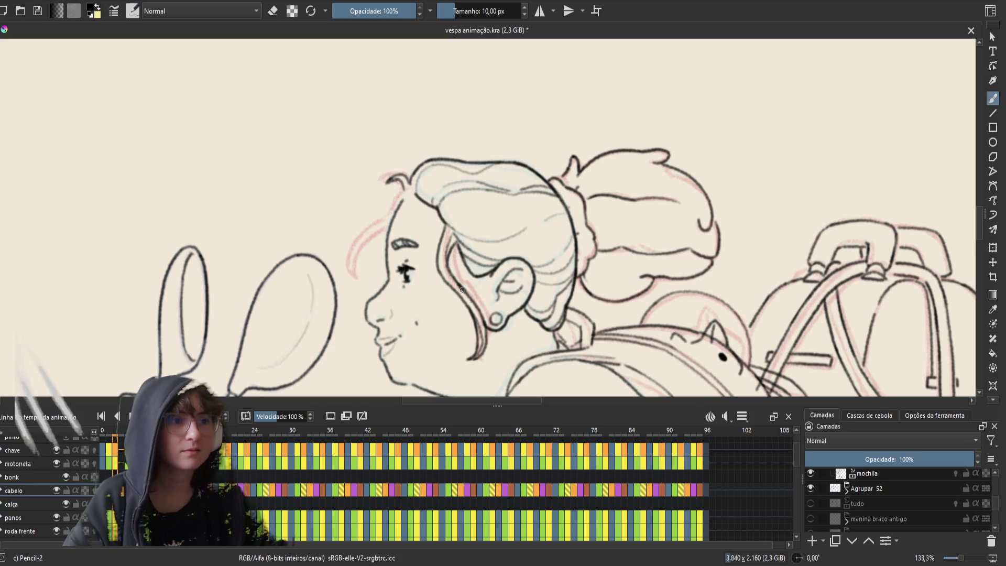
pyautogui.hotkey('ctrl', 's')
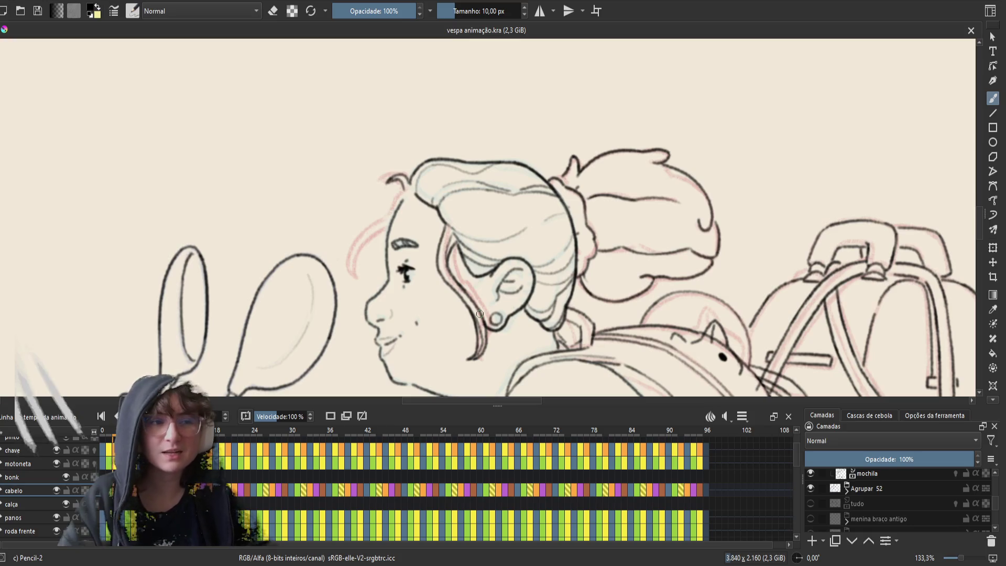
# - Step through neighbouring frames to check the hair loop, ending one frame forward
pyautogui.press('Right')
pyautogui.press('Left')
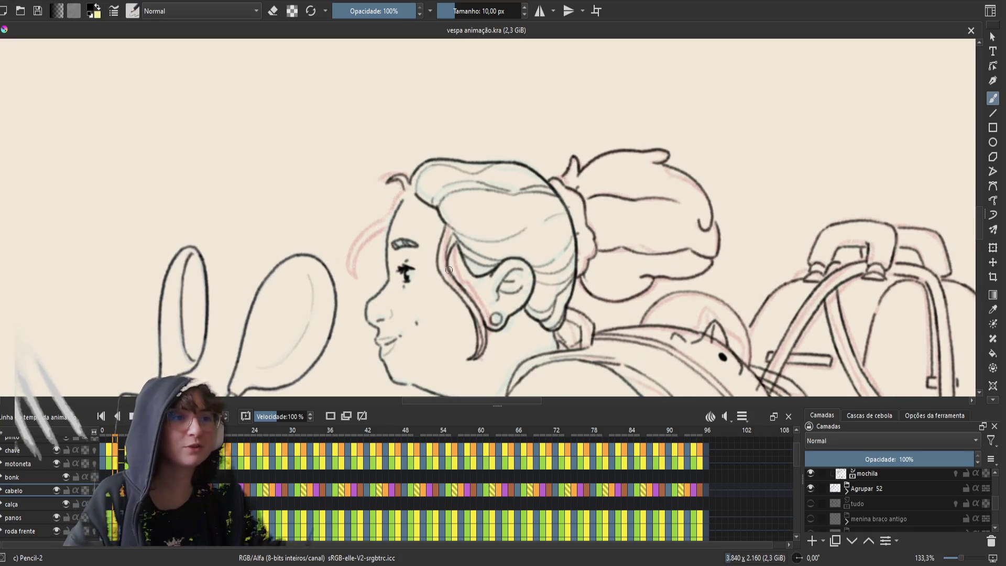
pyautogui.press('Right')
pyautogui.press('Left')
pyautogui.press('Right')
pyautogui.press('Right')
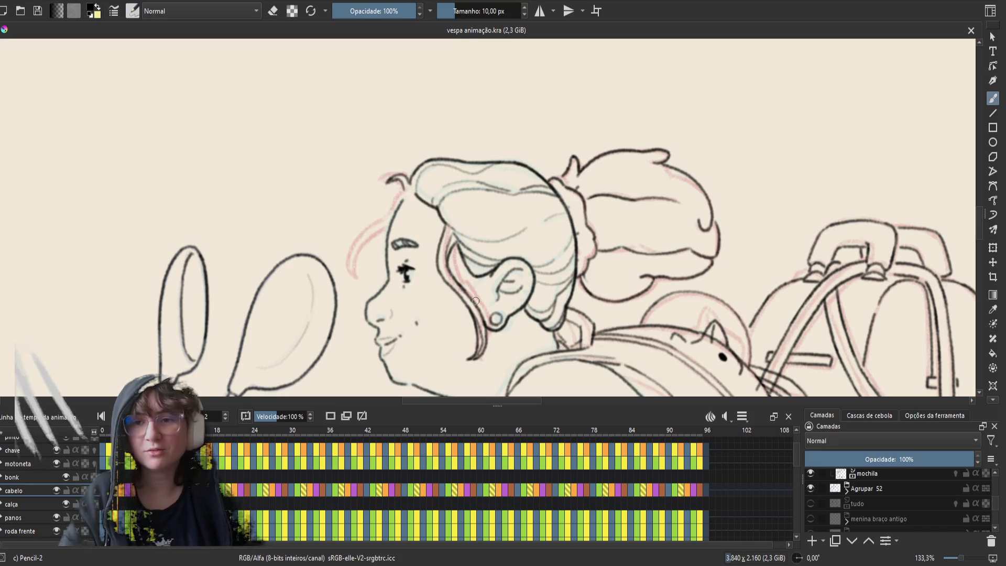
pyautogui.press('Right')
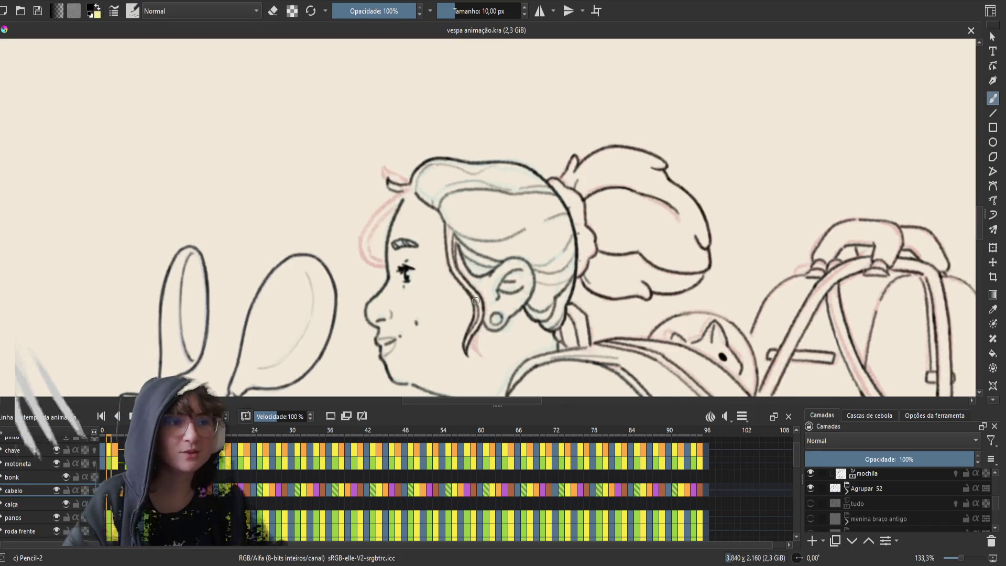
pyautogui.press('Left')
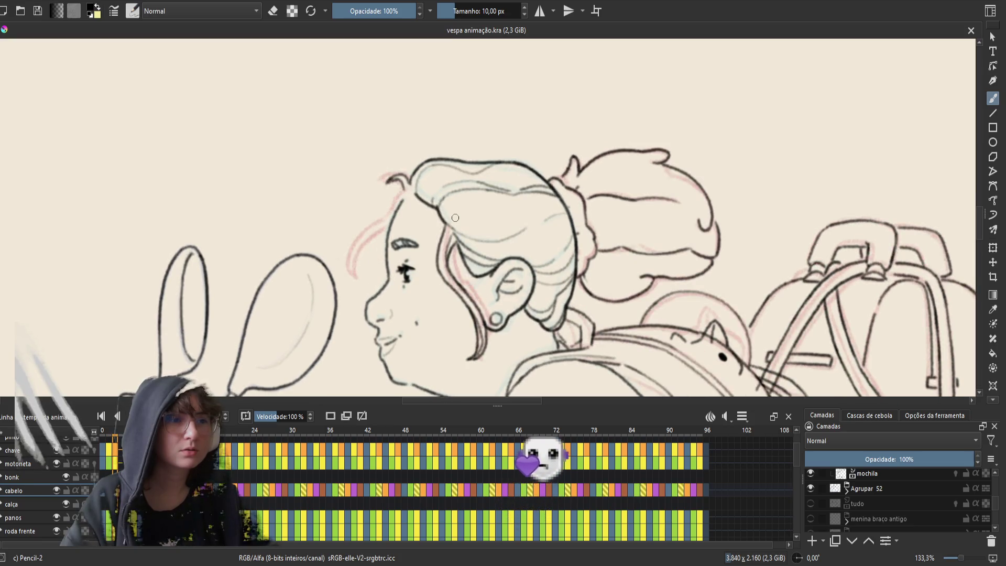
# - Erase the stray hair stroke near the chin and neck, then compare with the neighbouring frame
pyautogui.press('e')
pyautogui.moveTo(472, 332)
pyautogui.mouseDown()
pyautogui.moveTo(471, 361)
pyautogui.moveTo(460, 369)
pyautogui.moveTo(487, 340)
pyautogui.mouseUp()
pyautogui.press('e')
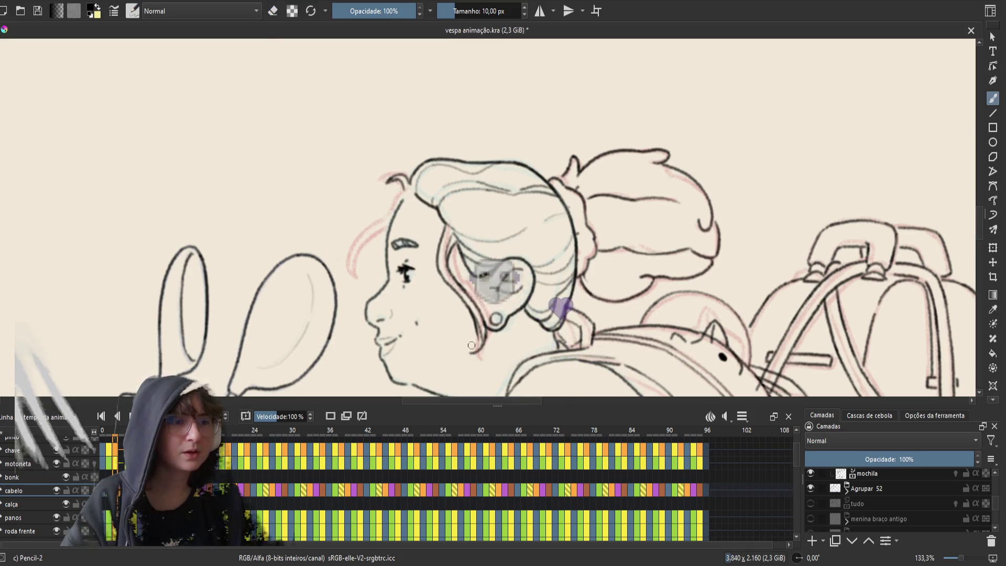
pyautogui.press('Left')
pyautogui.press('Right')
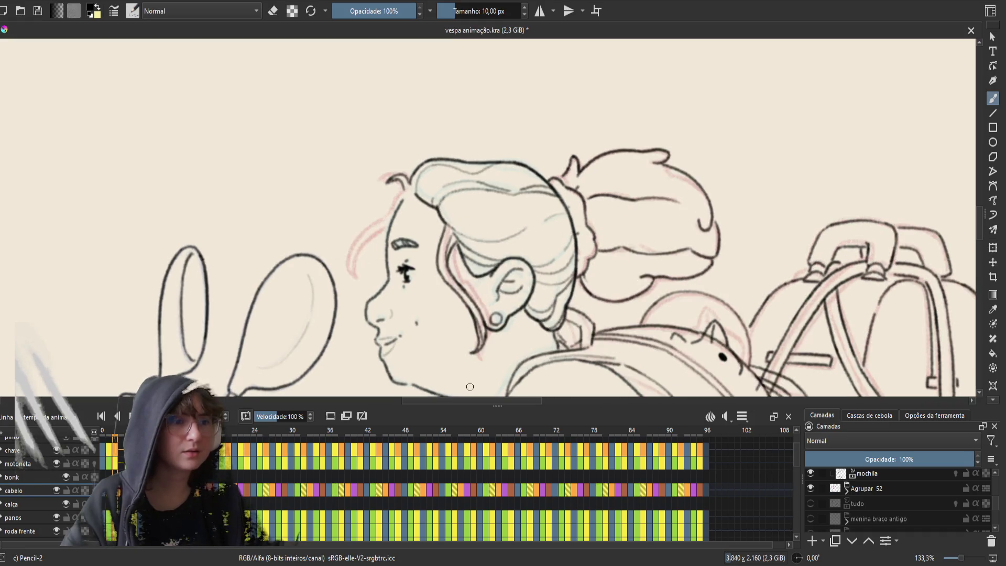
pyautogui.press('Left')
pyautogui.press('Right')
# - Flip between neighbouring frames to check the hair loop
pyautogui.press('e')
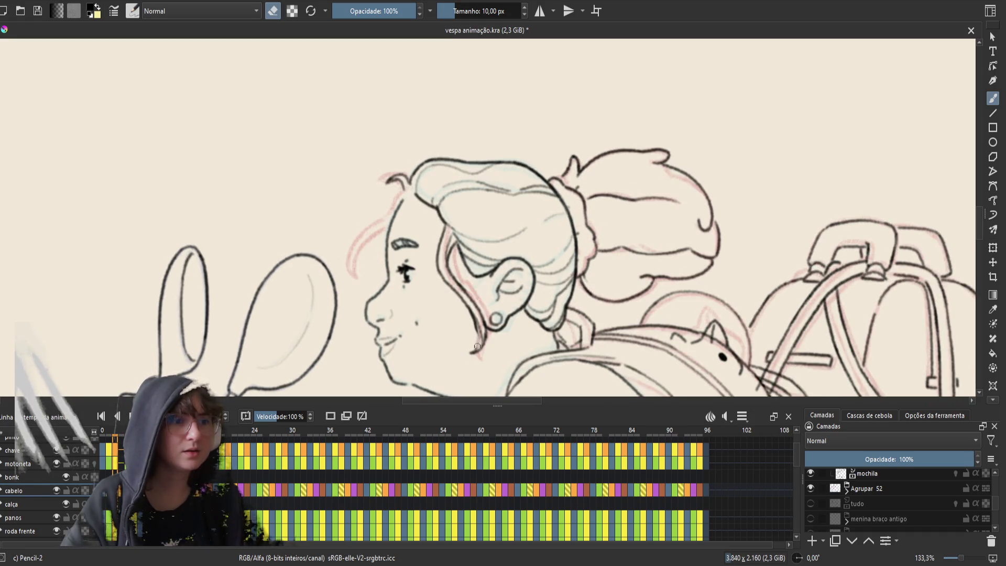
pyautogui.press('e')
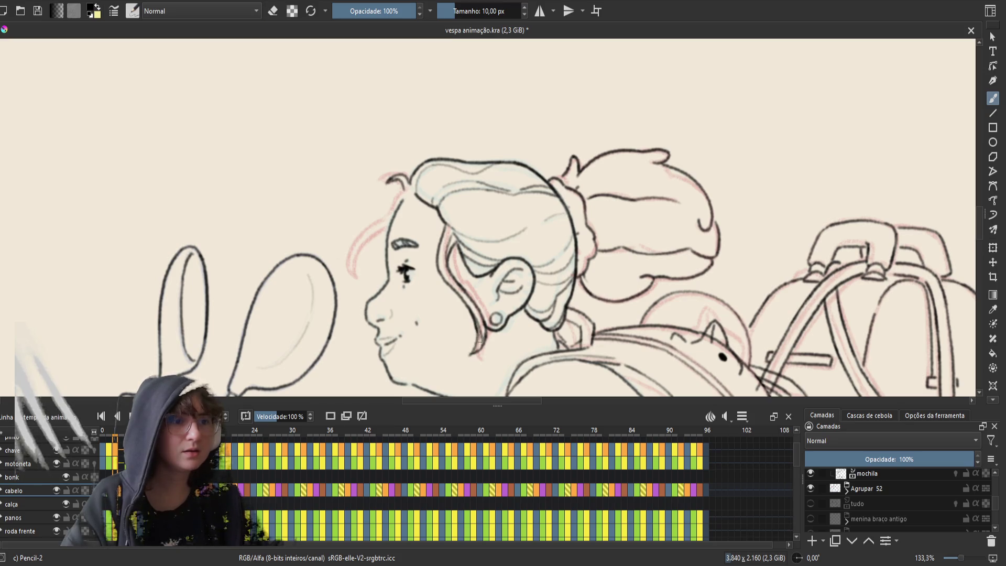
pyautogui.press('Left')
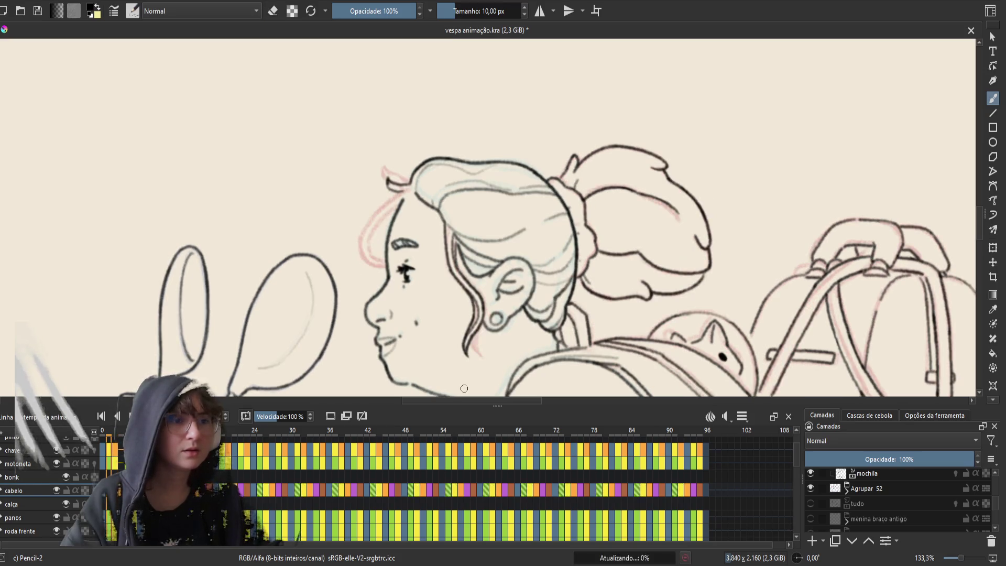
pyautogui.press('Right')
pyautogui.press('Left')
pyautogui.press('Right')
pyautogui.press('Left')
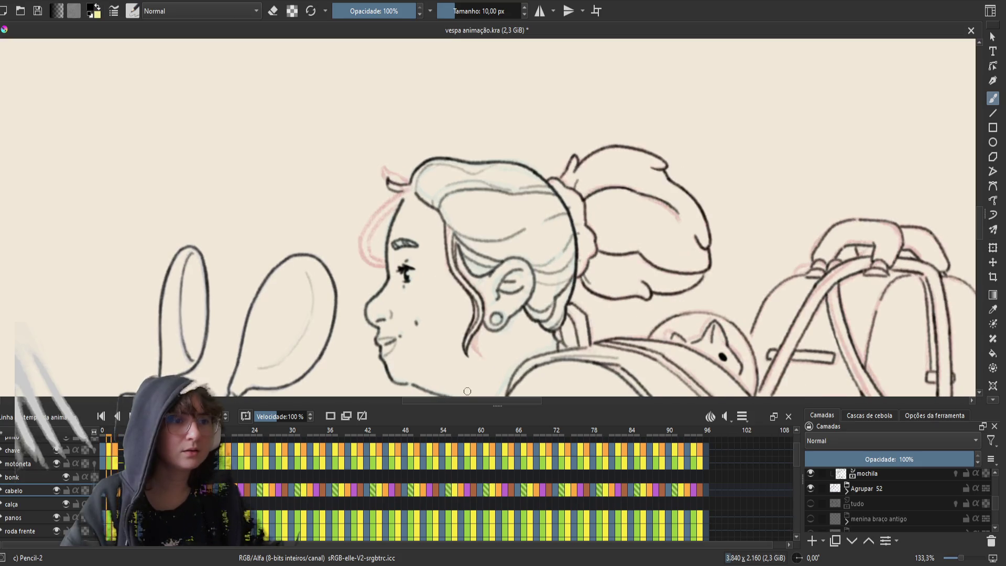
pyautogui.press('Right')
pyautogui.press('Left')
pyautogui.press('Right')
# - Clean up the remaining stroke at the chin and save
pyautogui.press('e')
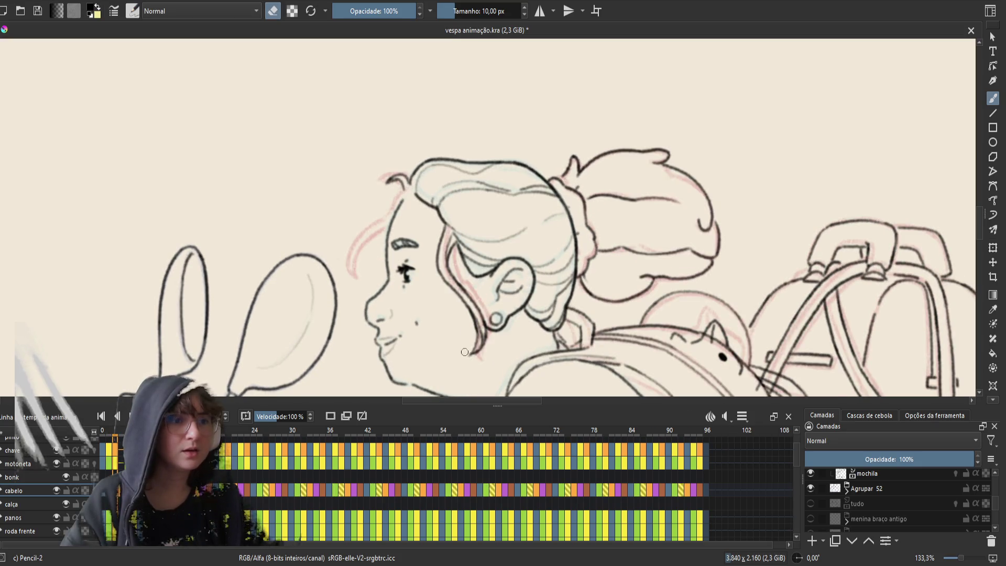
pyautogui.moveTo(488, 343); pyautogui.dragTo(464, 352)
pyautogui.press('e')
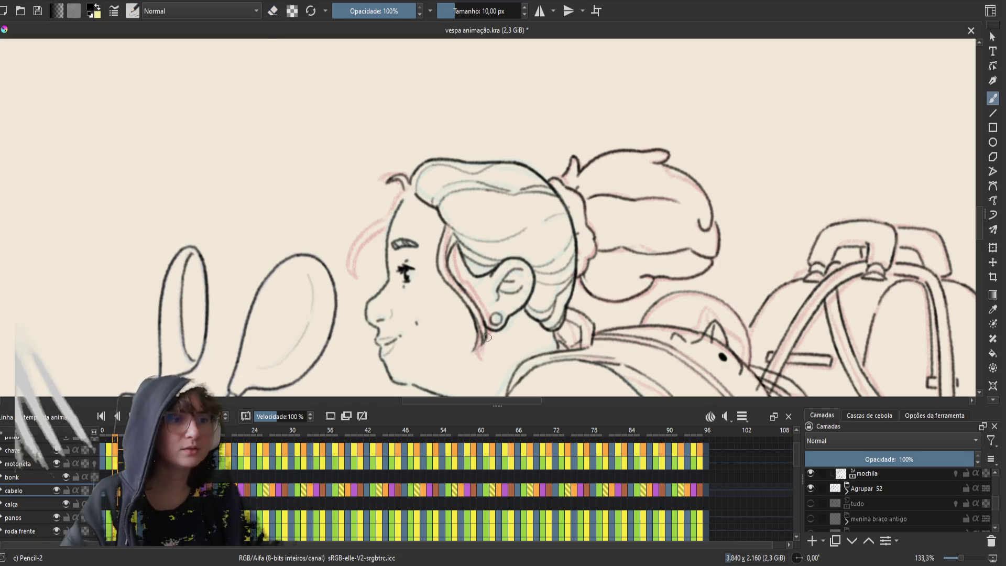
pyautogui.hotkey('ctrl', 's')
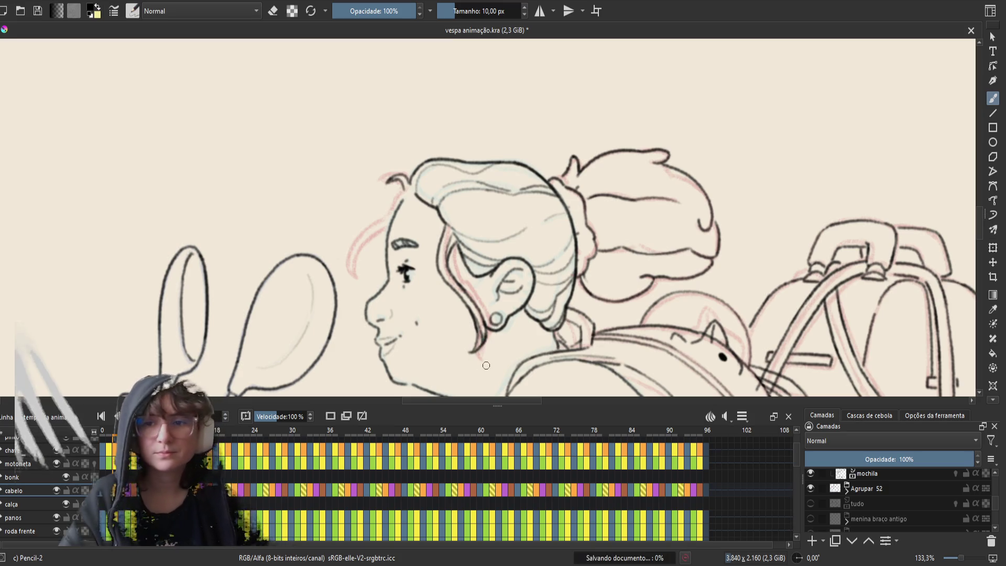
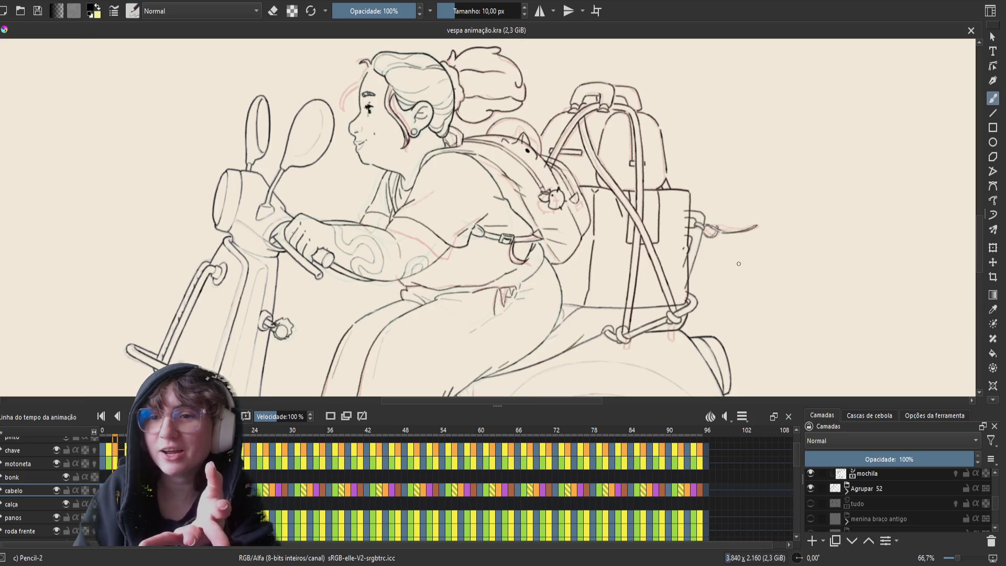
# - Zoom out to 50% and pan up so the whole girl and Vespa, wheels included, are visible
pyautogui.press('-')
pyautogui.moveTo(702, 295); pyautogui.dragTo(717, 234)
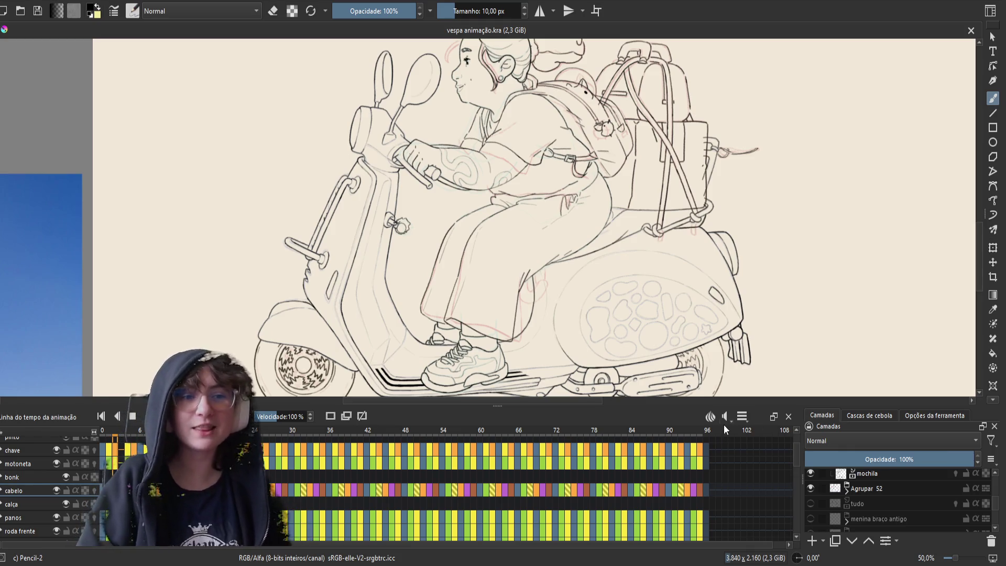
pyautogui.scroll(-1, 786, 330)
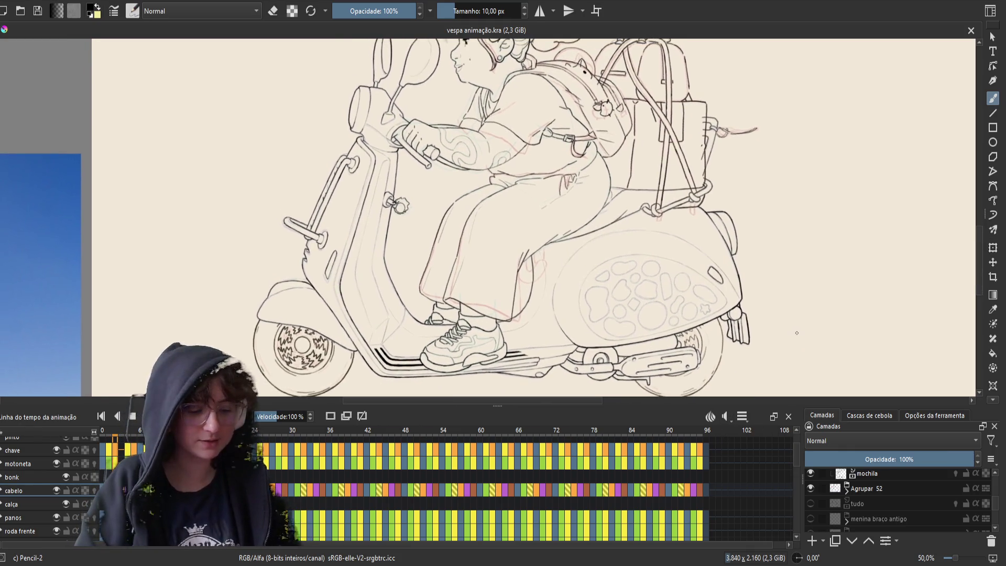
# - Mirror the view so the scooter faces right, play the animation, and show it in canvas-only mode
pyautogui.press('m')
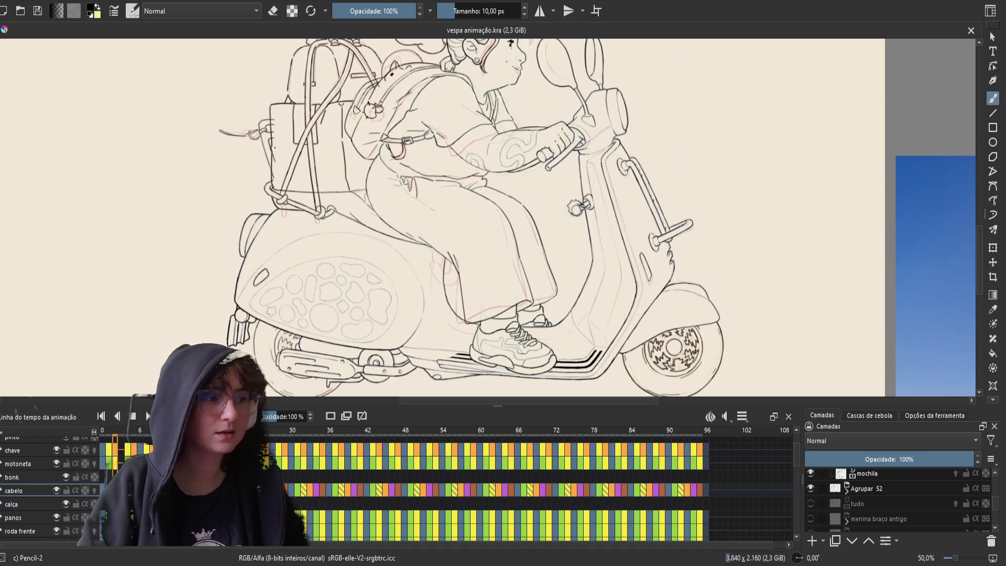
pyautogui.click(148, 416)
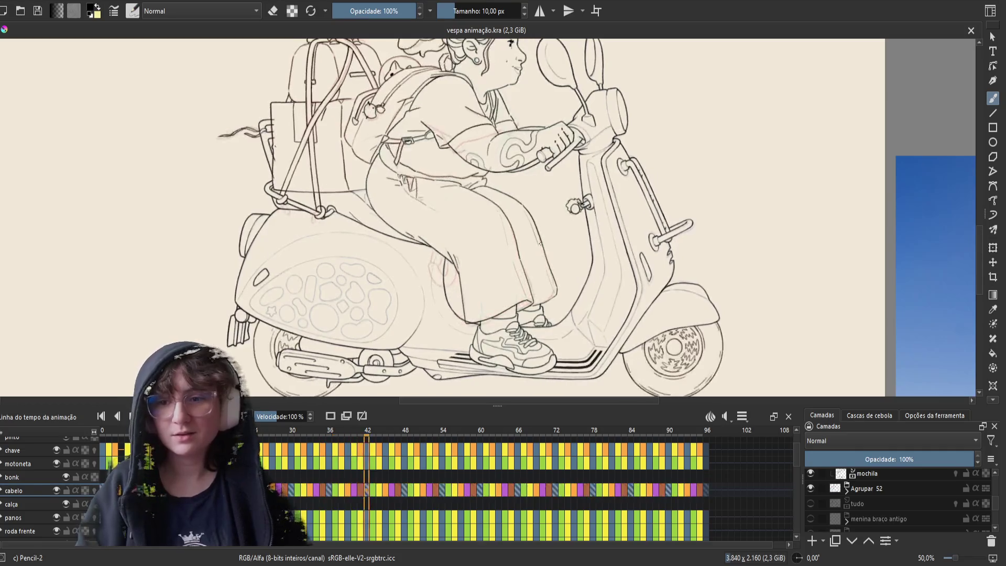
pyautogui.press('Tab')
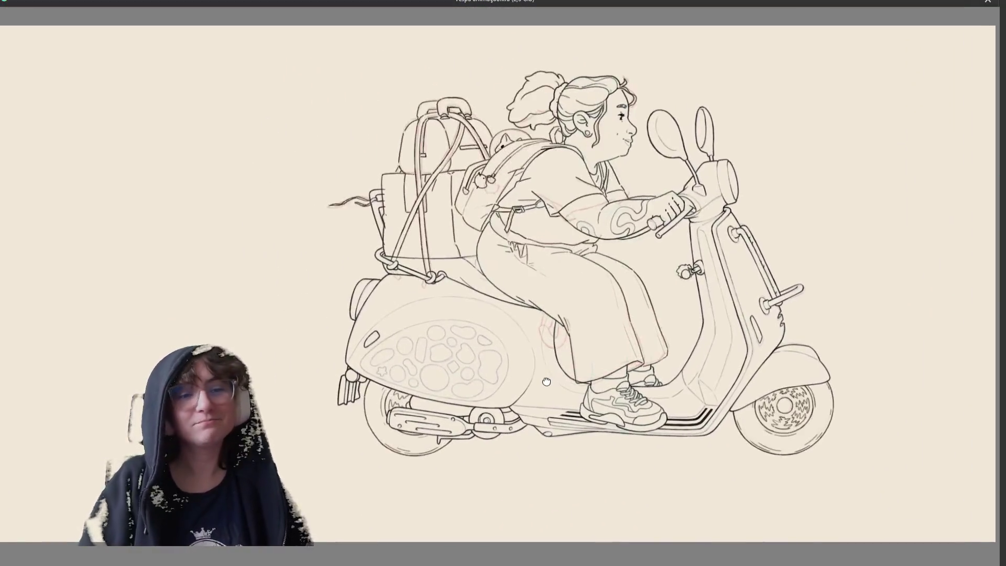
pyautogui.moveTo(546, 369); pyautogui.dragTo(525, 381)
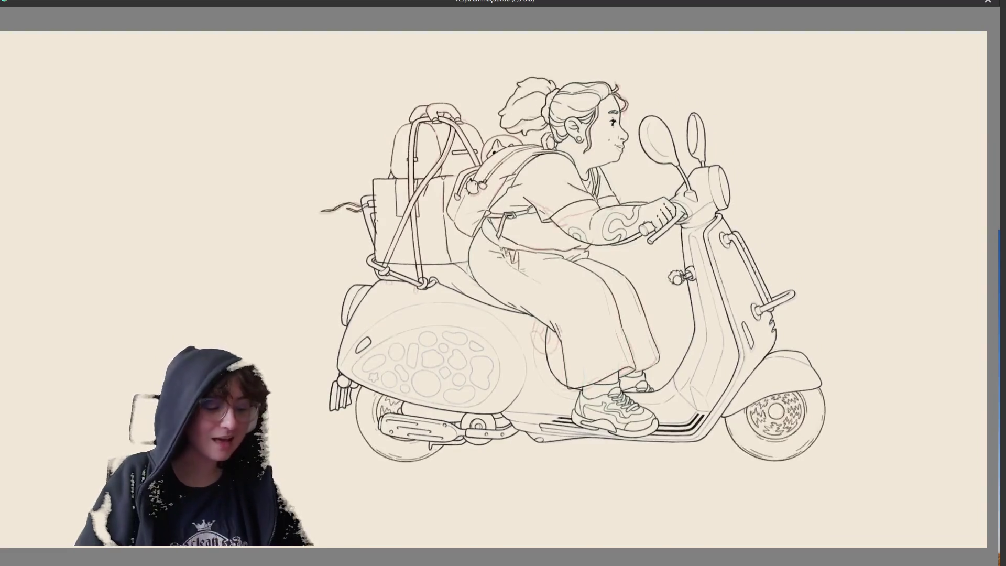